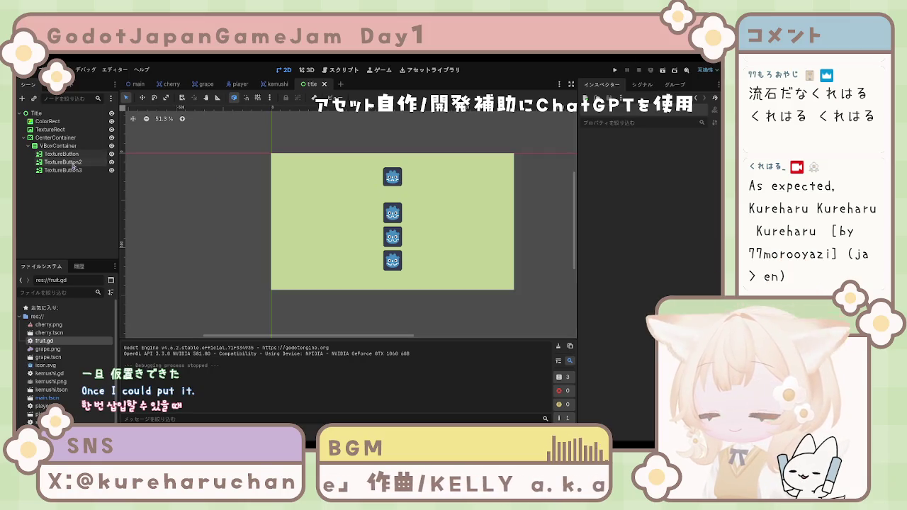
Rename the top TextureRect image node to Logo, then select the first button node.
{"action": "left_click", "coordinate": [53, 147]}
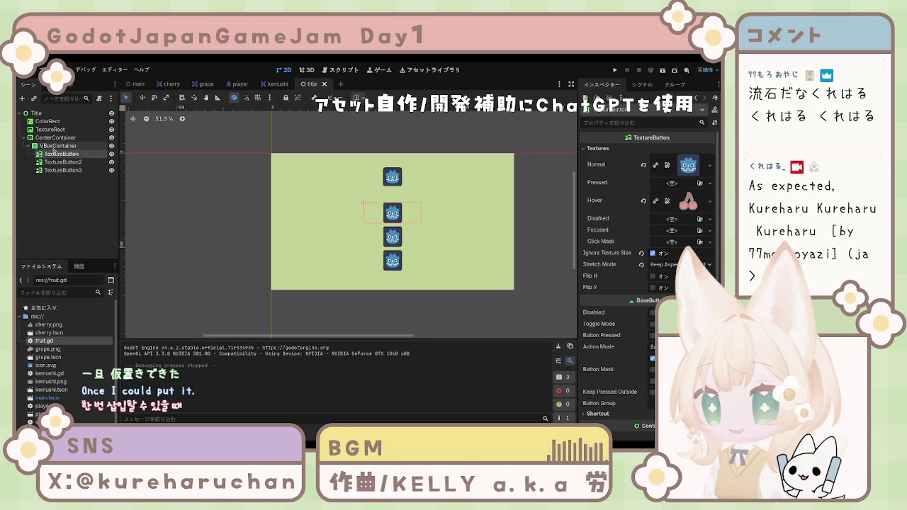
{"action": "left_click", "coordinate": [57, 137]}
{"action": "left_click", "coordinate": [66, 131]}
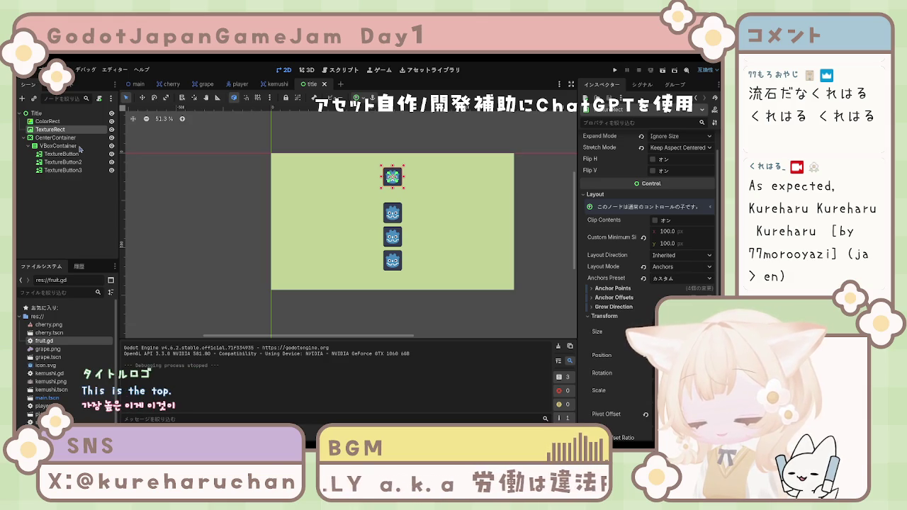
{"action": "key", "text": "F2"}
{"action": "type", "text": "Logo"}
{"action": "key", "text": "Return"}
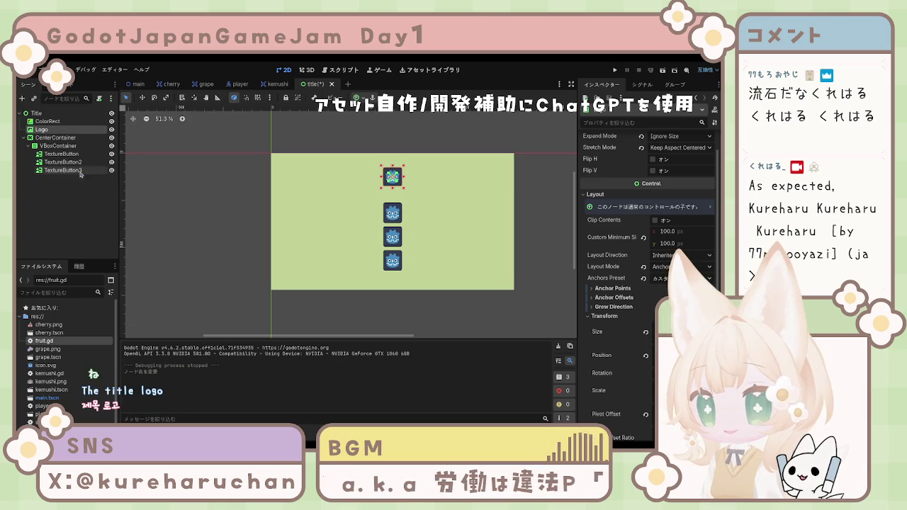
{"action": "left_click", "coordinate": [85, 155]}
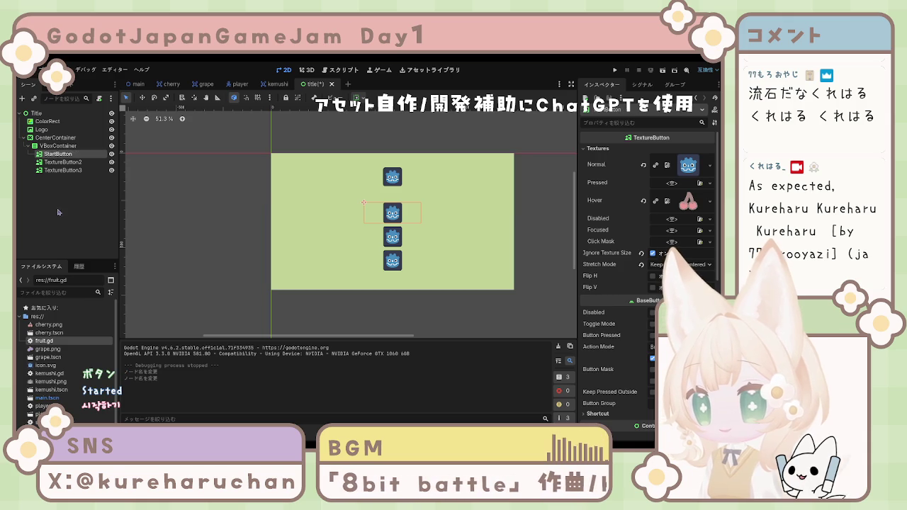
Rename the second and third button nodes to HowToPlayButton and QuitButton.
{"action": "left_click", "coordinate": [64, 163]}
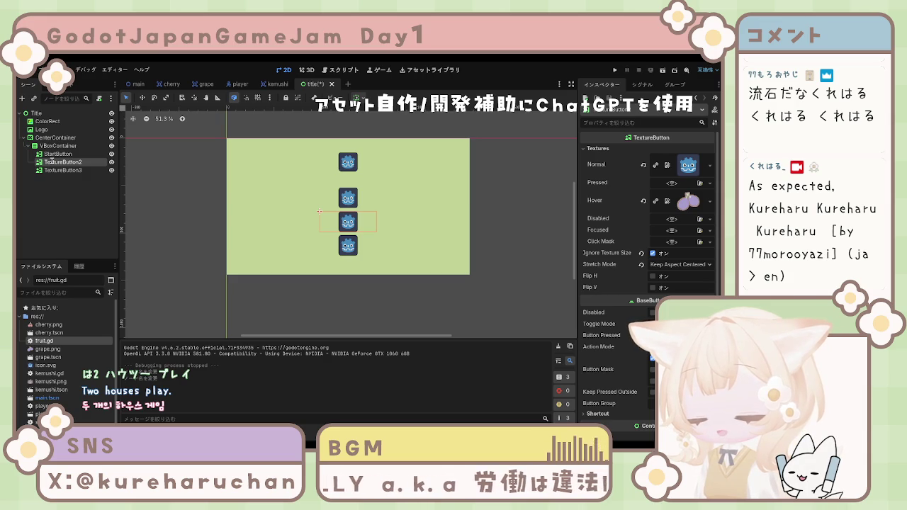
{"action": "type", "text": "HowToPlayButton"}
{"action": "key", "text": "Return"}
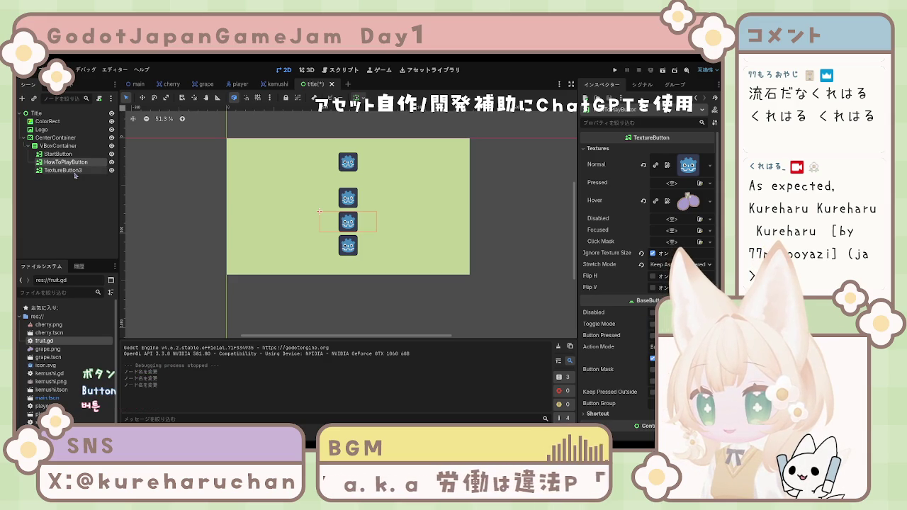
{"action": "left_click", "coordinate": [74, 171]}
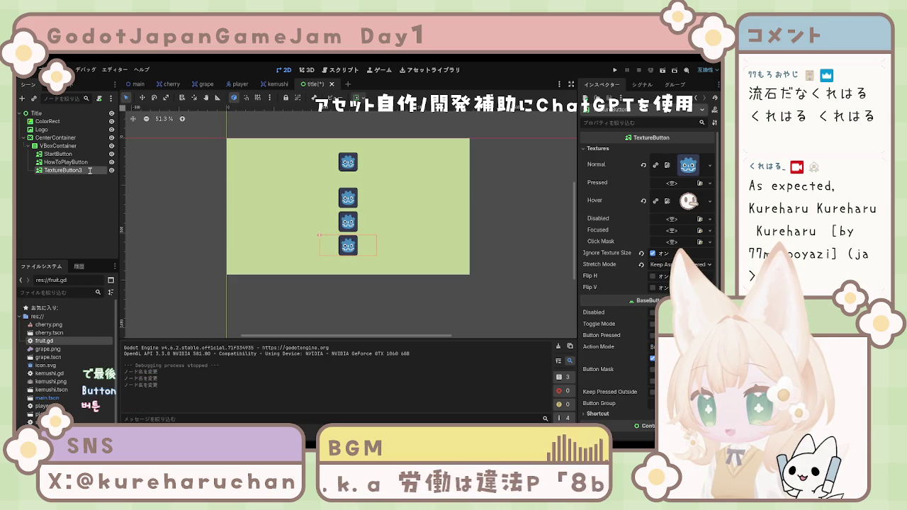
{"action": "double_click", "coordinate": [74, 171]}
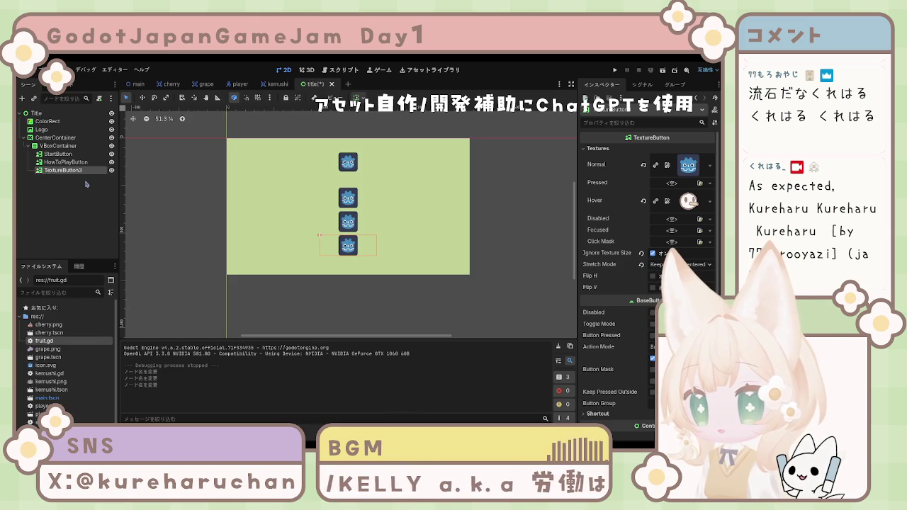
{"action": "type", "text": "QuitButton"}
{"action": "key", "text": "Return"}
Clear the node selection and select the green background node.
{"action": "left_click", "coordinate": [52, 192]}
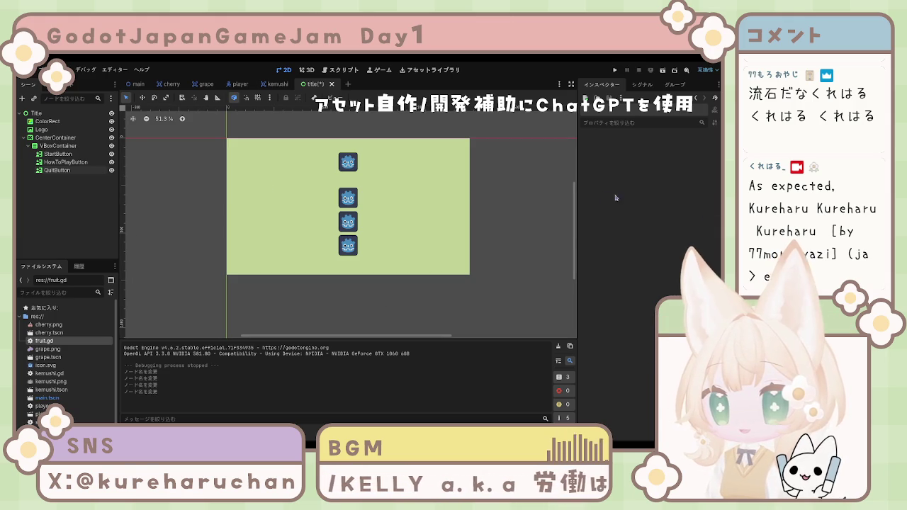
{"action": "left_click", "coordinate": [347, 184]}
Save the title scene with Ctrl+S and step through its background and button nodes to check them.
{"action": "key", "text": "ctrl+s"}
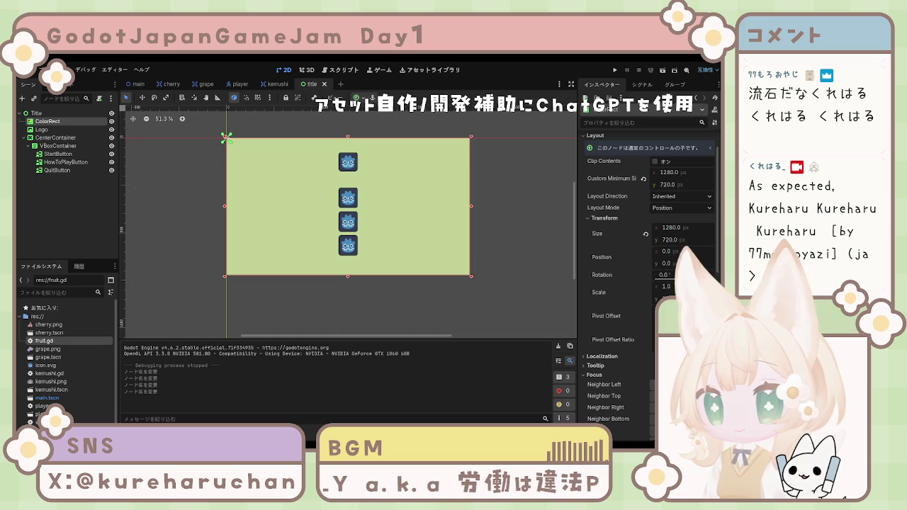
{"action": "left_click", "coordinate": [277, 129]}
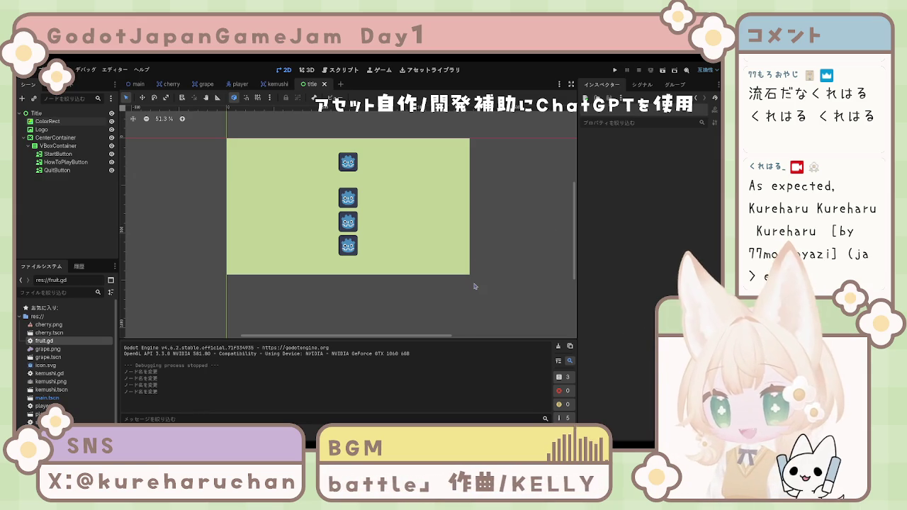
{"action": "left_click", "coordinate": [57, 170]}
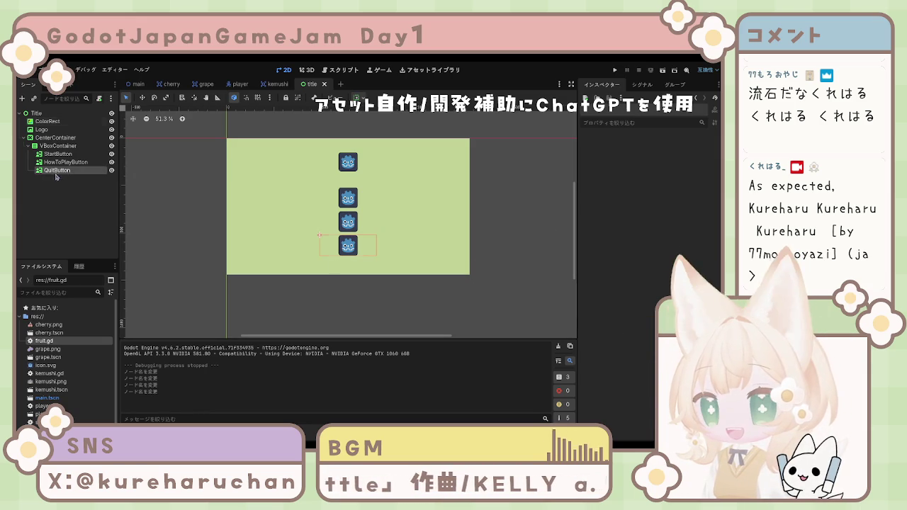
{"action": "left_click", "coordinate": [56, 154], "text": "shift"}
{"action": "key", "text": "Up"}
{"action": "key", "text": "Up"}
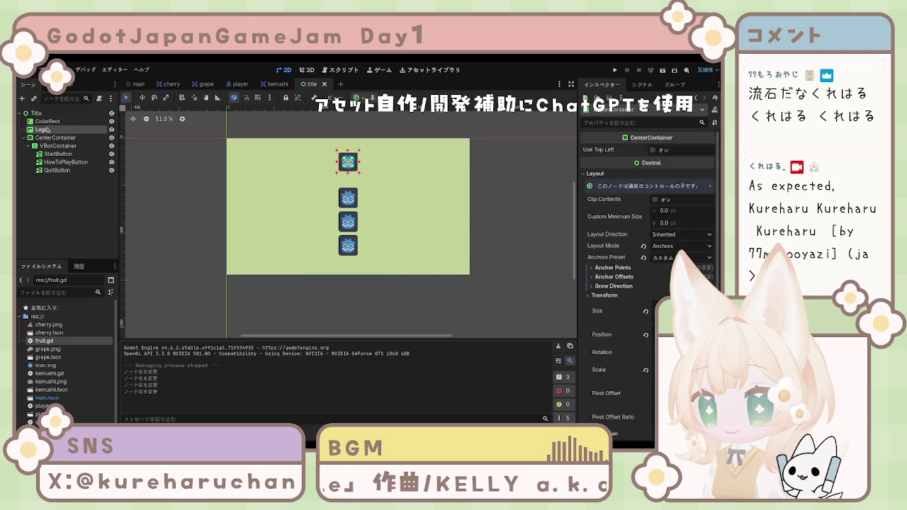
{"action": "key", "text": "Down"}
{"action": "key", "text": "Down"}
{"action": "key", "text": "Down"}
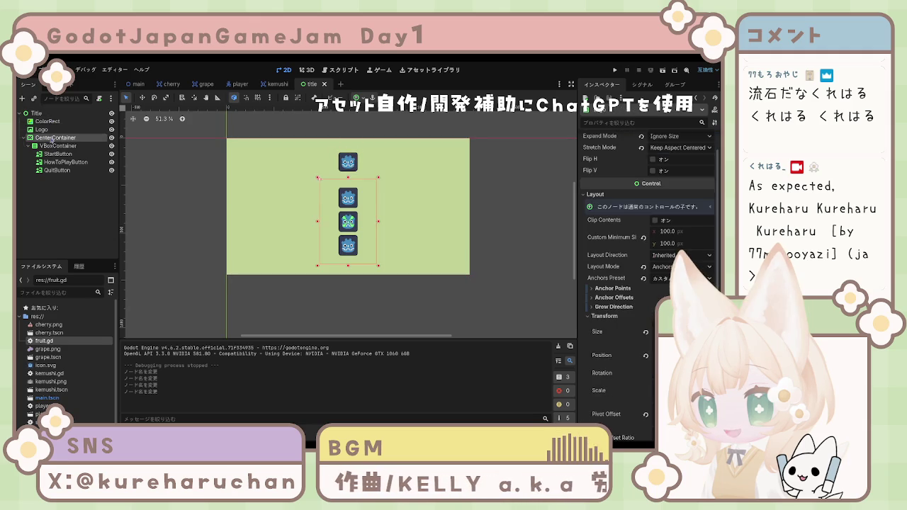
{"action": "left_click", "coordinate": [539, 218]}
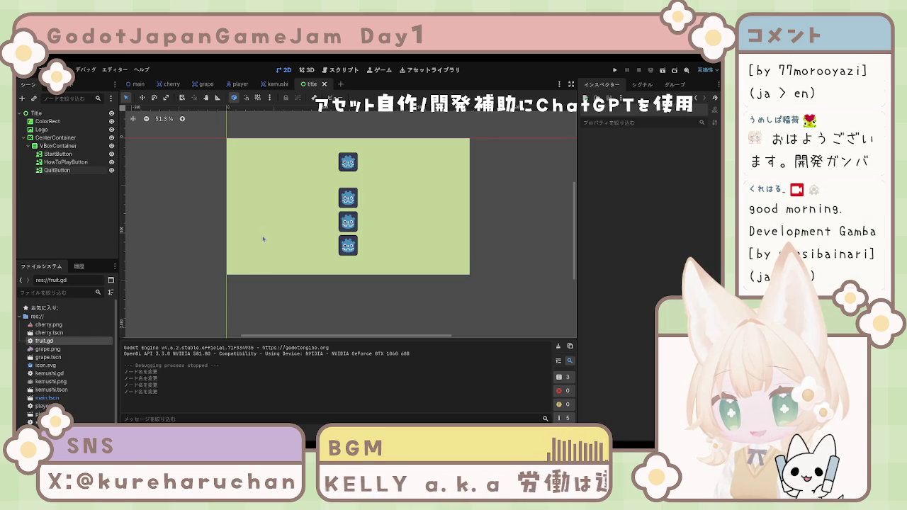
{"action": "left_click", "coordinate": [314, 245]}
{"action": "left_click", "coordinate": [170, 227]}
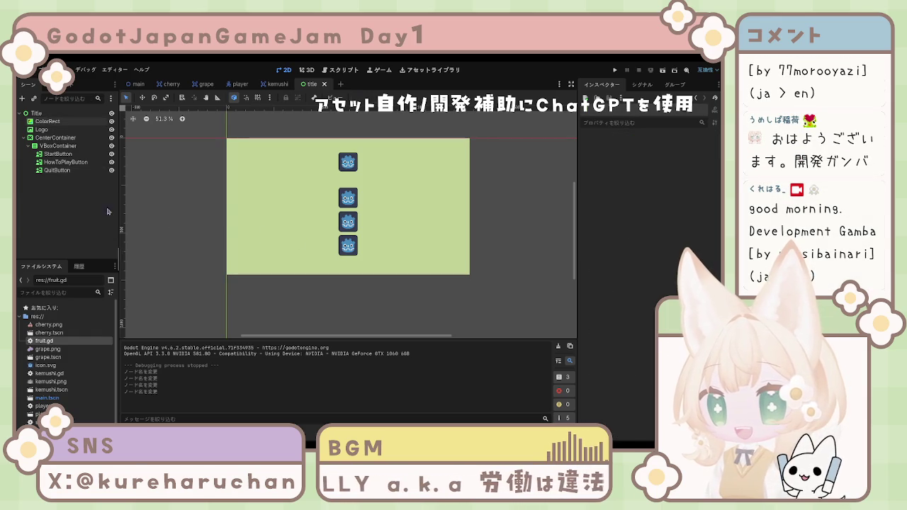
{"action": "left_click", "coordinate": [64, 162]}
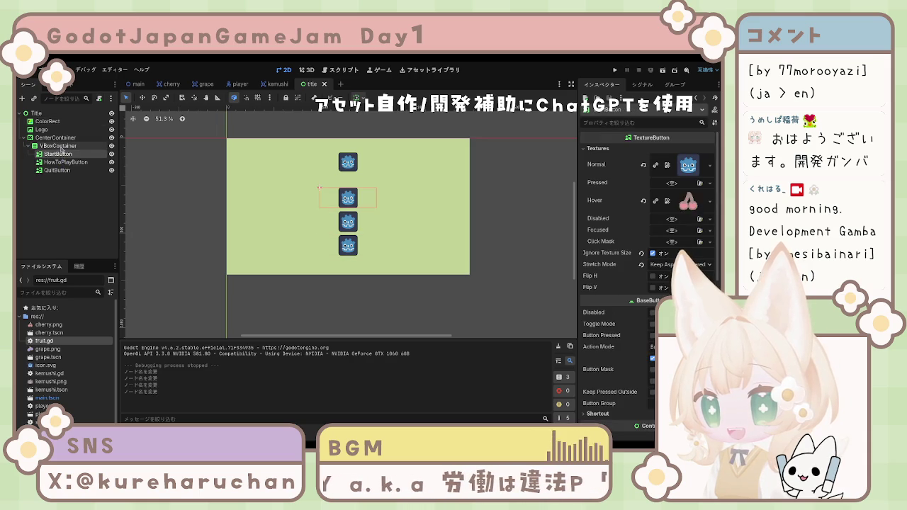
{"action": "left_click", "coordinate": [60, 146]}
{"action": "left_click", "coordinate": [58, 154]}
{"action": "left_click", "coordinate": [65, 162]}
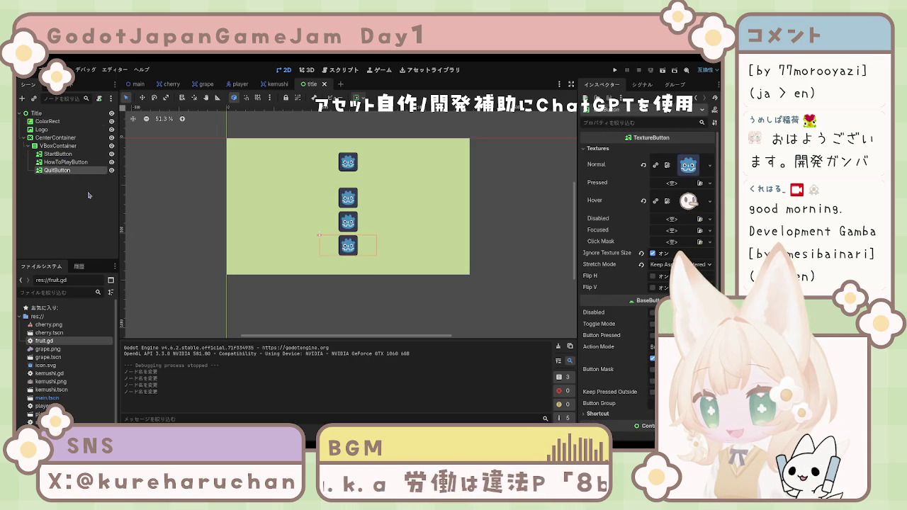
{"action": "left_click", "coordinate": [114, 200]}
{"action": "scroll", "coordinate": [77, 341], "scroll_direction": "down", "scroll_amount": 1}
{"action": "scroll", "coordinate": [76, 341], "scroll_direction": "up", "scroll_amount": 1}
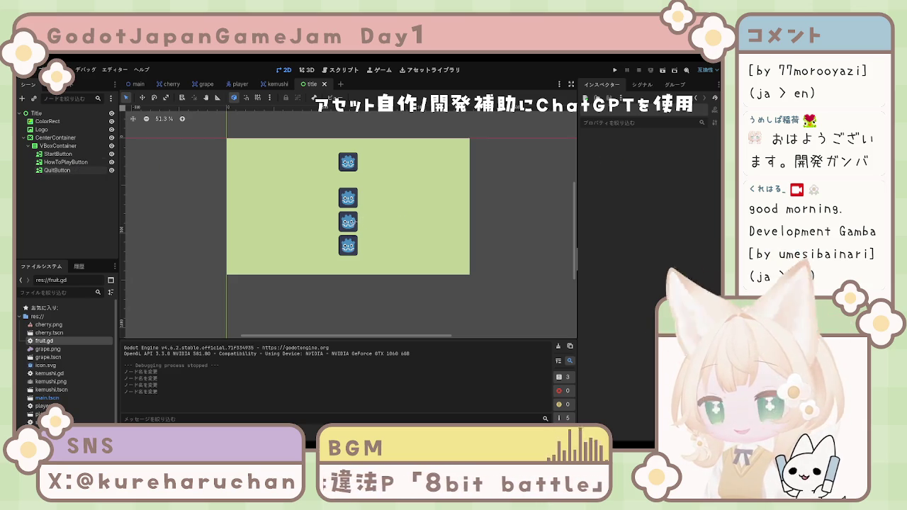
{"action": "left_click", "coordinate": [61, 171]}
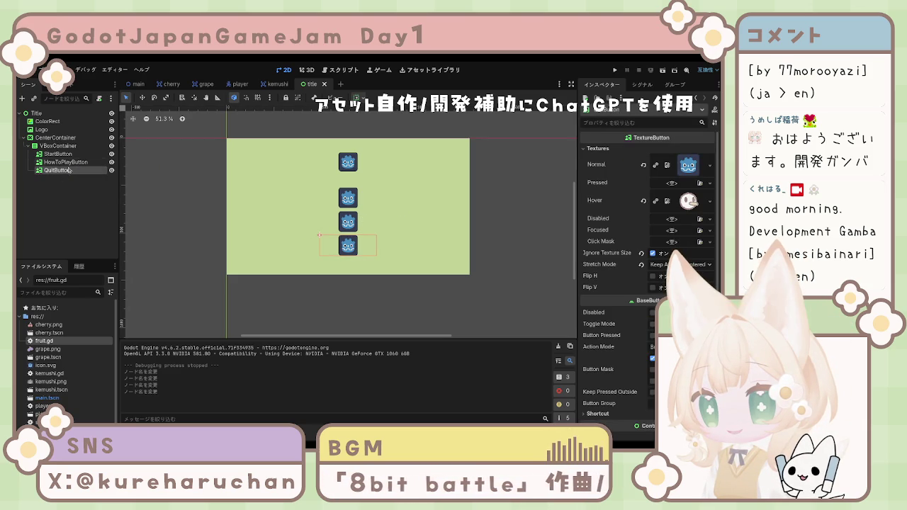
{"action": "left_click", "coordinate": [70, 155]}
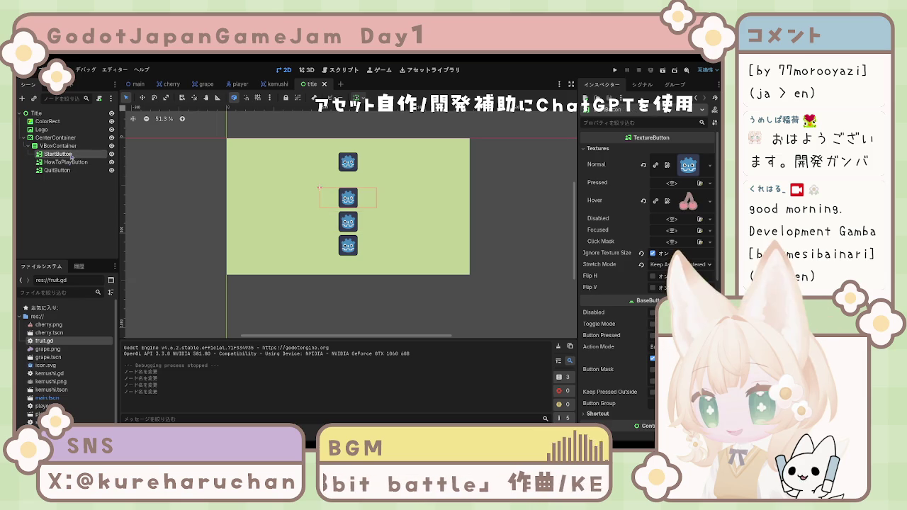
{"action": "left_click", "coordinate": [70, 171]}
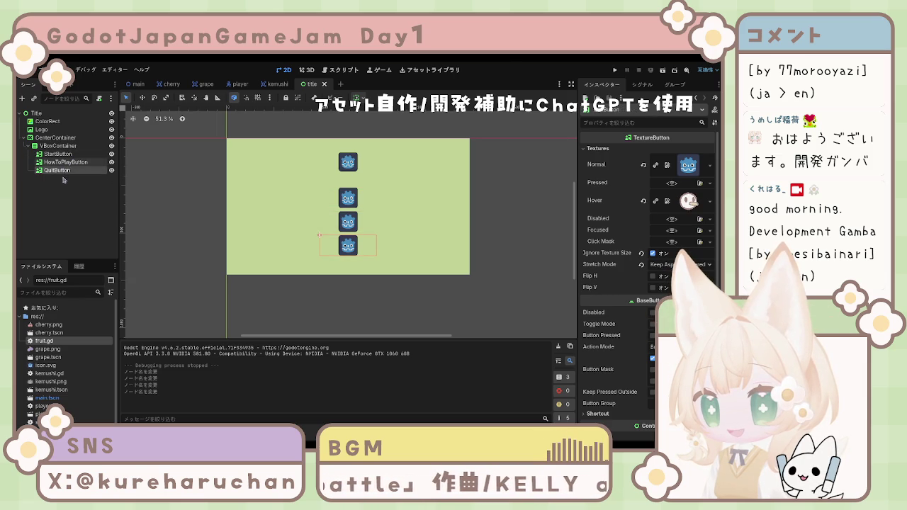
{"action": "left_click", "coordinate": [60, 164]}
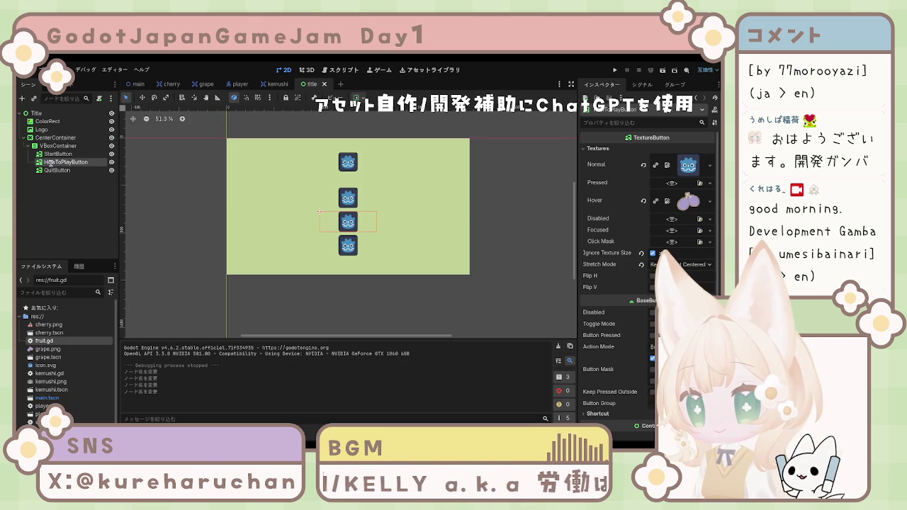
Rename the new button node to OptionButton.
{"action": "type", "text": "OptionButton"}
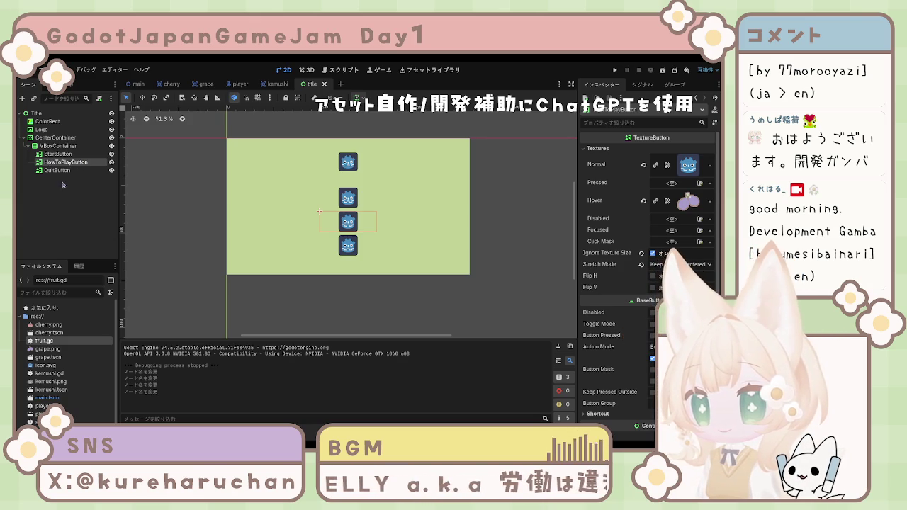
{"action": "key", "text": "Return"}
{"action": "left_click", "coordinate": [500, 251]}
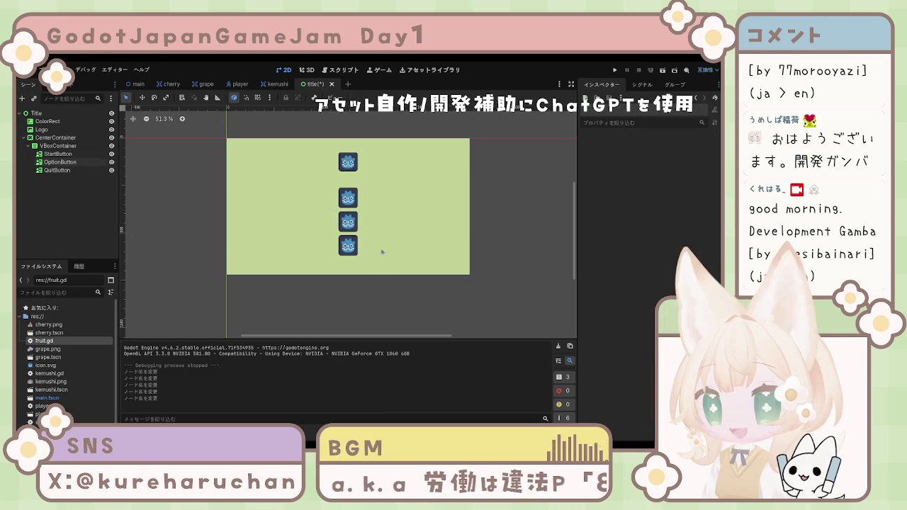
Paste a copy of OptionButton as a sibling button and rename it HowToPlayButton.
{"action": "left_click", "coordinate": [61, 162]}
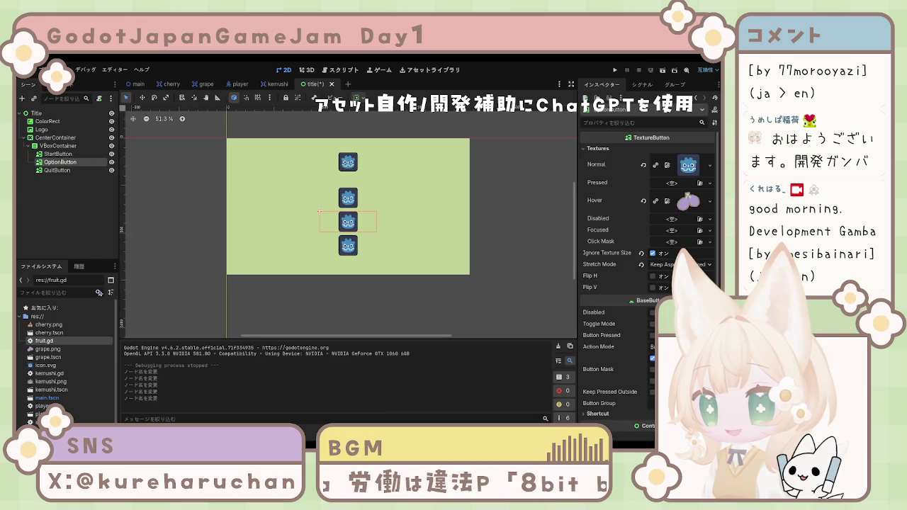
{"action": "key", "text": "ctrl+v"}
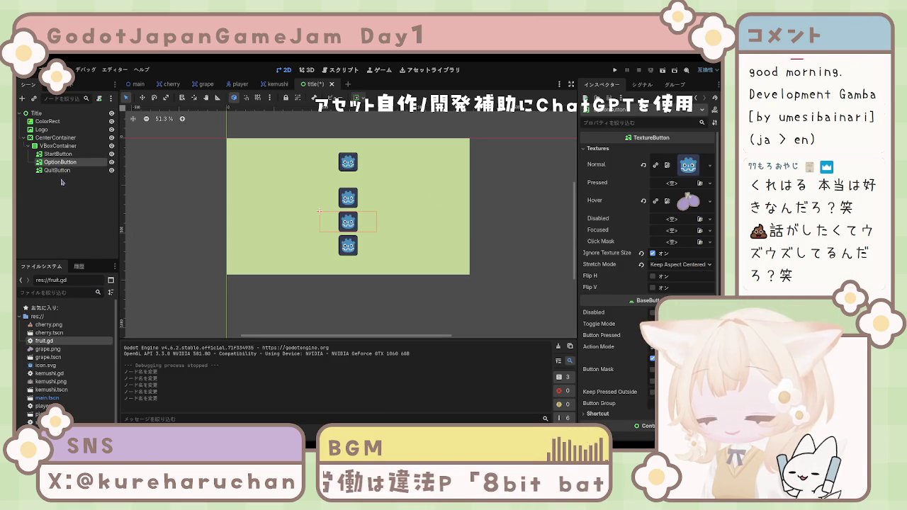
{"action": "mouse_move", "coordinate": [63, 171]}
{"action": "left_mouse_down"}
{"action": "mouse_move", "coordinate": [60, 158]}
{"action": "mouse_move", "coordinate": [62, 176]}
{"action": "left_mouse_up"}
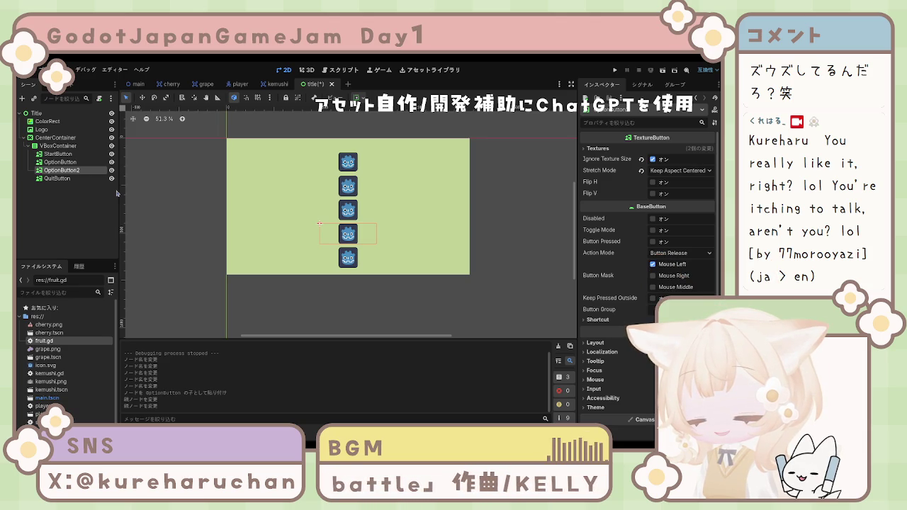
{"action": "key", "text": "F2"}
{"action": "type", "text": "HowToPlayButton"}
{"action": "key", "text": "Return"}
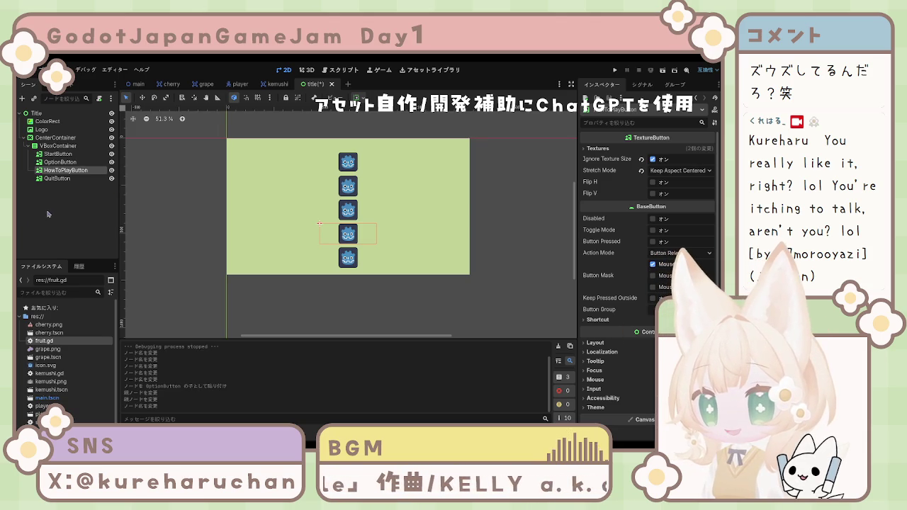
{"action": "left_click", "coordinate": [320, 297]}
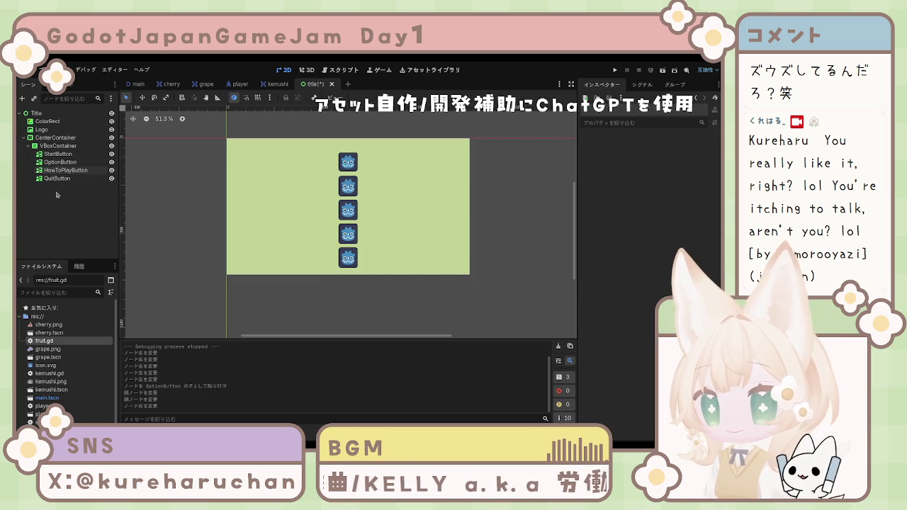
Give all four menu buttons a smaller Custom Minimum Size.
{"action": "left_click", "coordinate": [57, 154]}
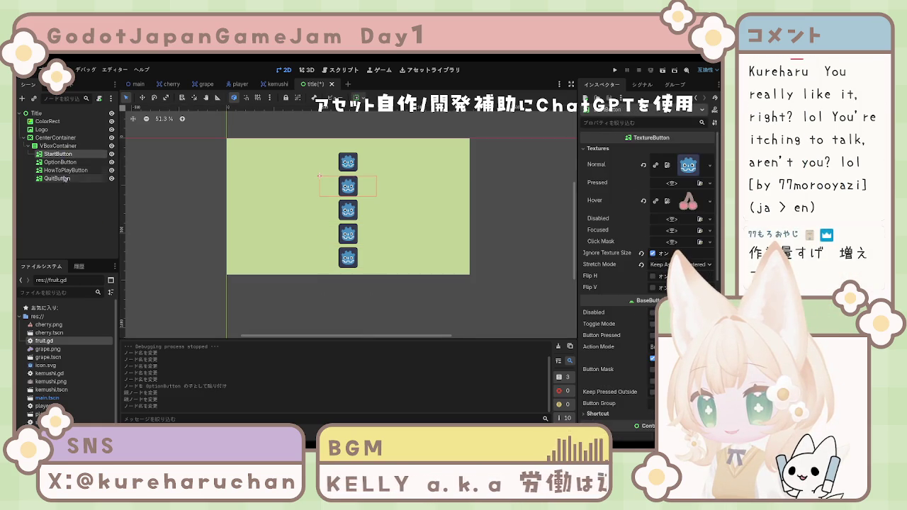
{"action": "left_click", "coordinate": [64, 179], "text": "shift"}
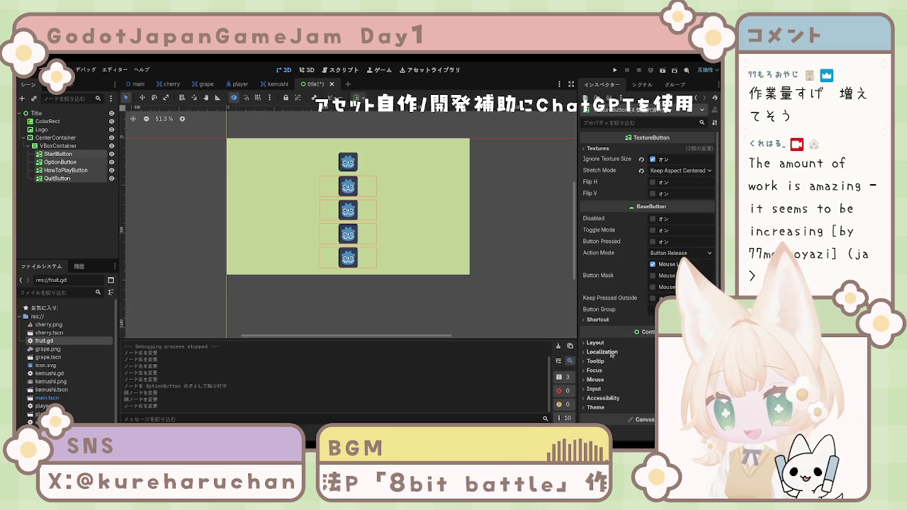
{"action": "left_click", "coordinate": [601, 344]}
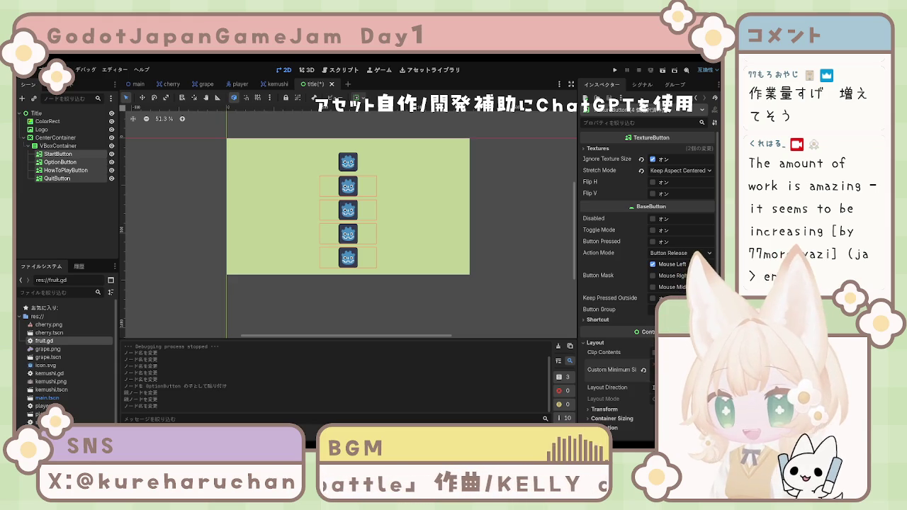
{"action": "key", "text": "Return"}
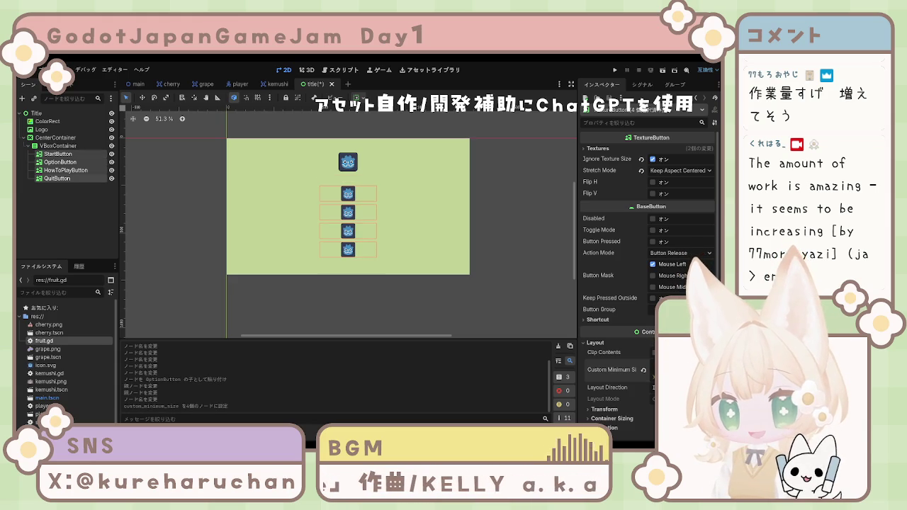
{"action": "left_click", "coordinate": [80, 229]}
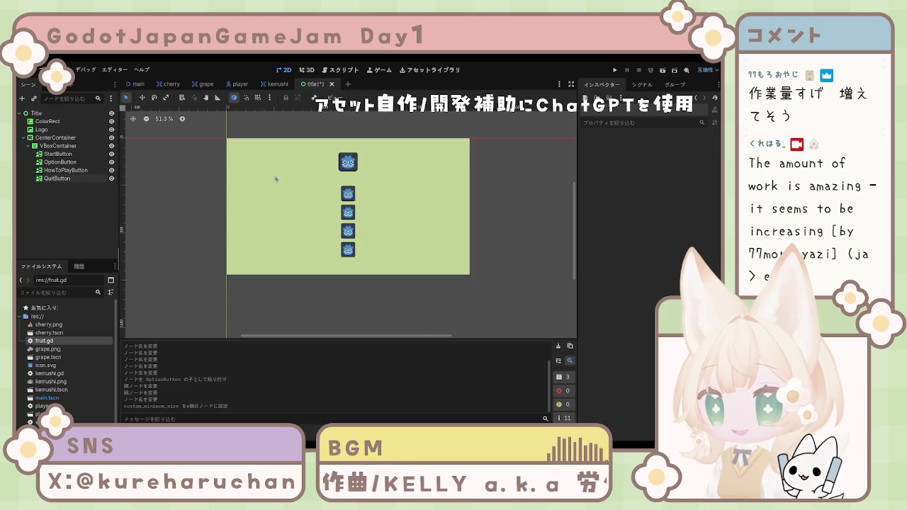
Lower the VBoxContainer's Separation override to tighten the button spacing.
{"action": "left_click", "coordinate": [69, 146]}
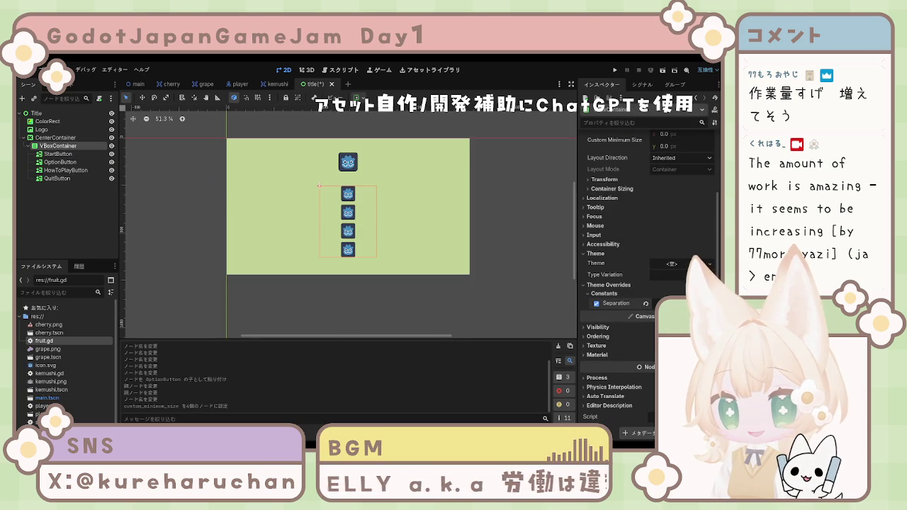
{"action": "key", "text": "Return"}
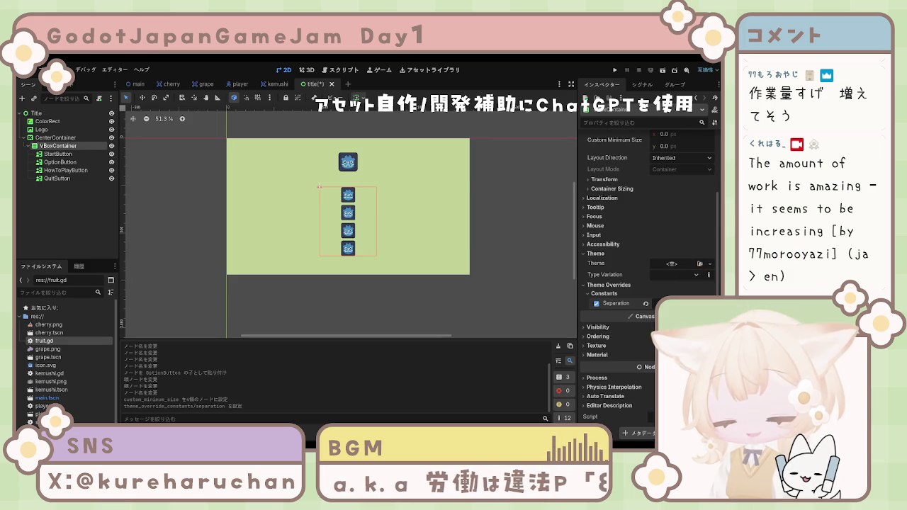
{"action": "key", "text": "Return"}
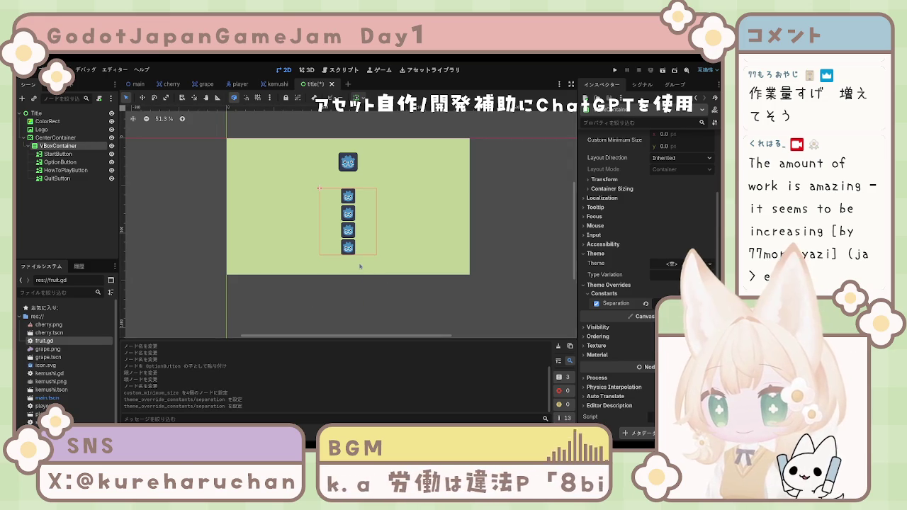
{"action": "left_click", "coordinate": [88, 236]}
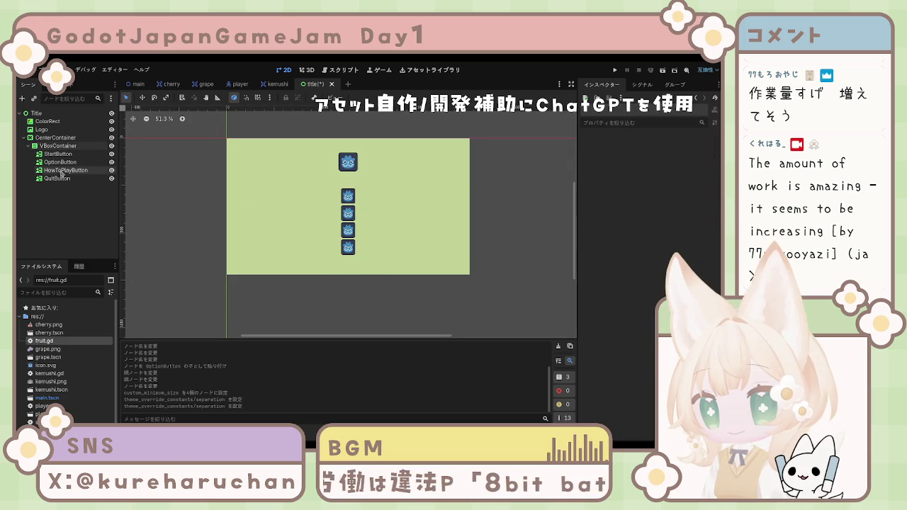
{"action": "left_click", "coordinate": [49, 144]}
{"action": "left_click", "coordinate": [56, 154]}
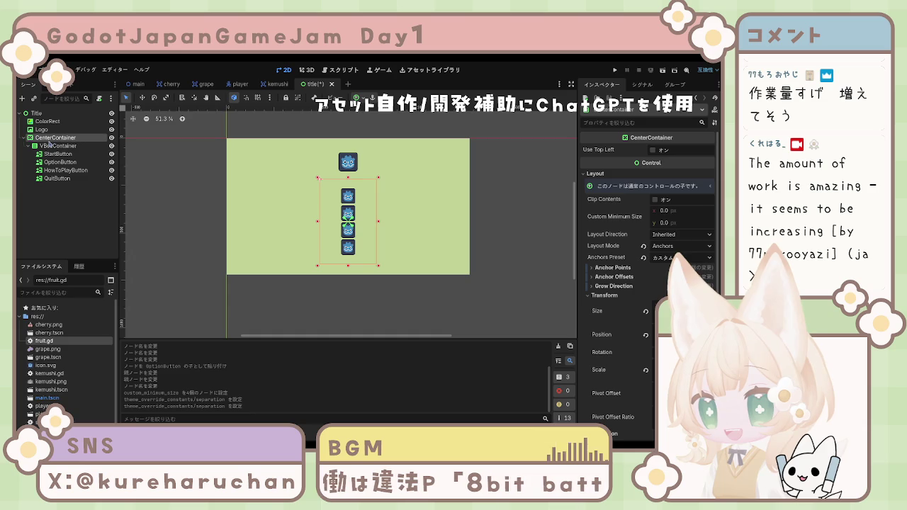
{"action": "left_click", "coordinate": [366, 208]}
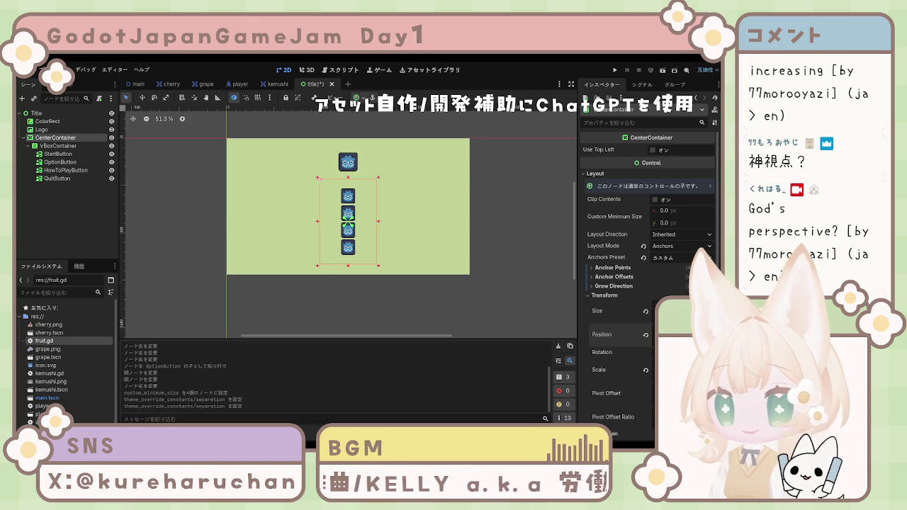
Drag the CenterContainer up, then down, so the button column sits slightly lower below the logo.
{"action": "left_click_drag", "start_coordinate": [347, 221], "coordinate": [347, 199]}
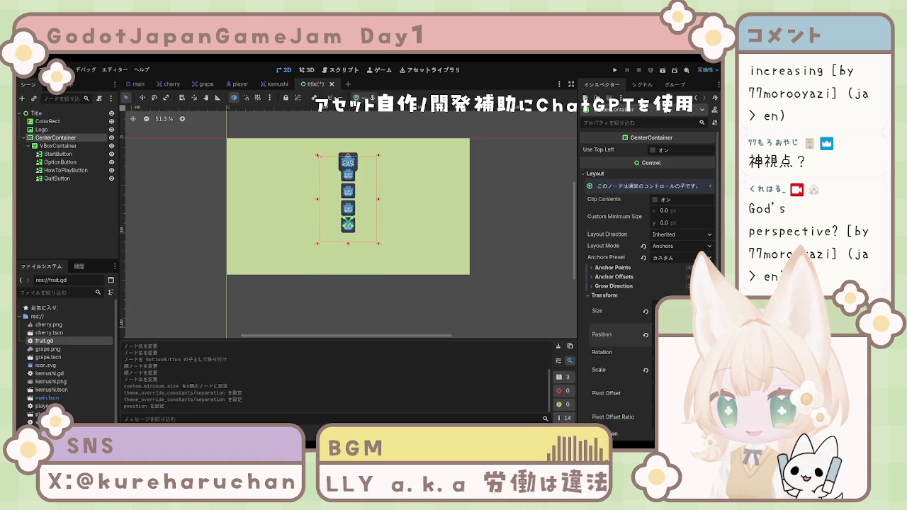
{"action": "left_click_drag", "start_coordinate": [347, 199], "coordinate": [347, 228]}
{"action": "left_click", "coordinate": [395, 285]}
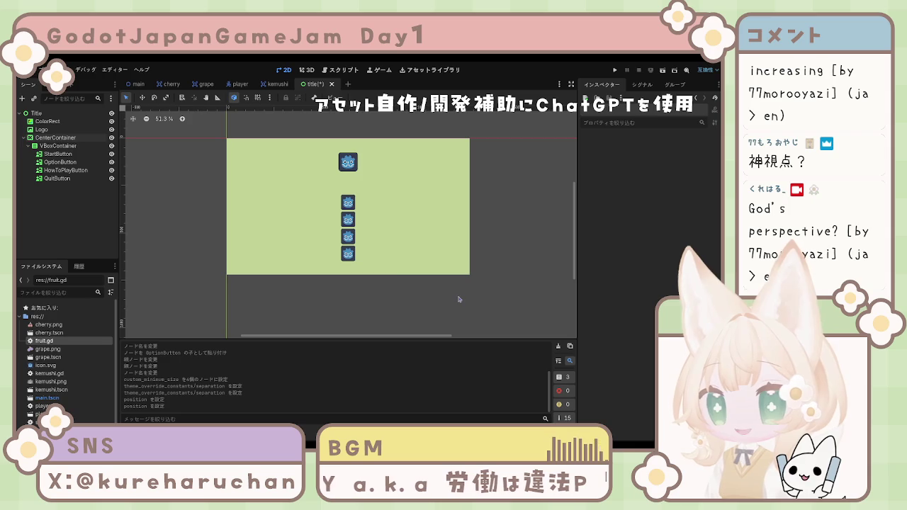
{"action": "left_click", "coordinate": [60, 162]}
{"action": "left_click", "coordinate": [66, 189]}
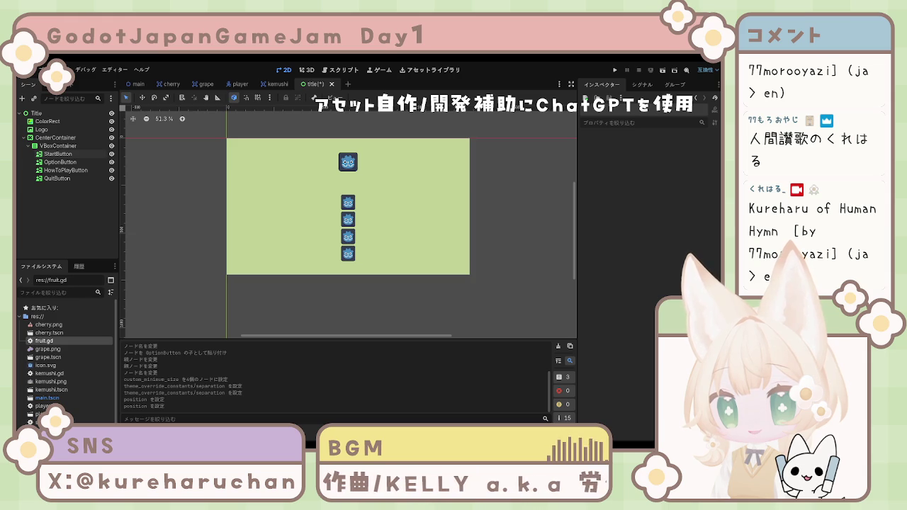
{"action": "left_click", "coordinate": [48, 121]}
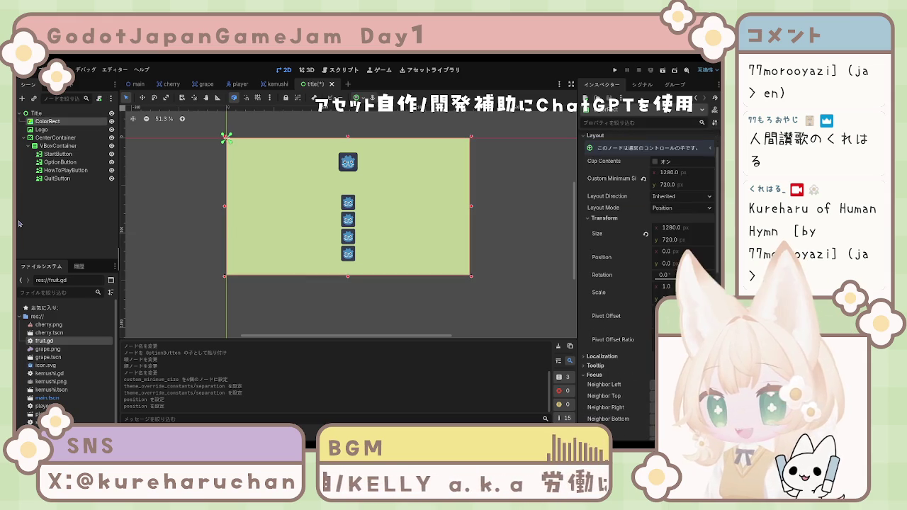
Check the ColorRect and Logo nodes, then save the title scene with Ctrl+S.
{"action": "left_click", "coordinate": [41, 221]}
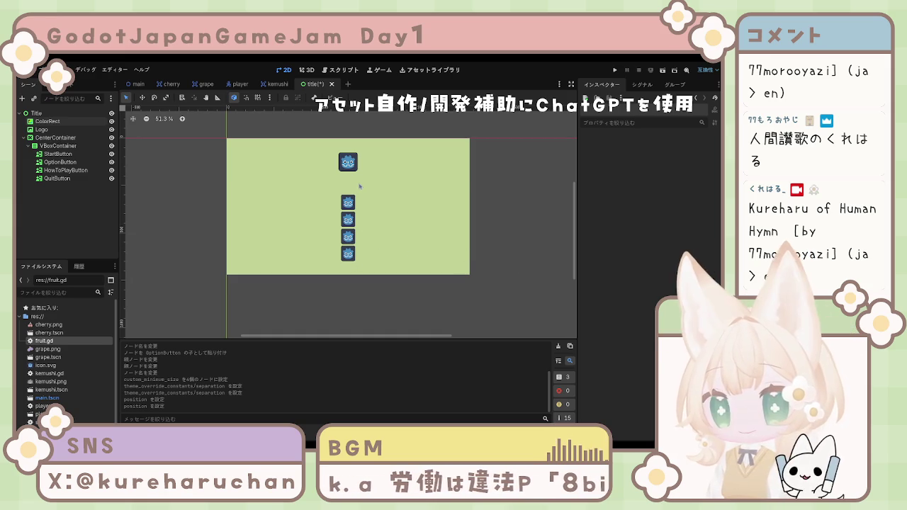
{"action": "left_click", "coordinate": [348, 164]}
{"action": "left_click", "coordinate": [524, 185]}
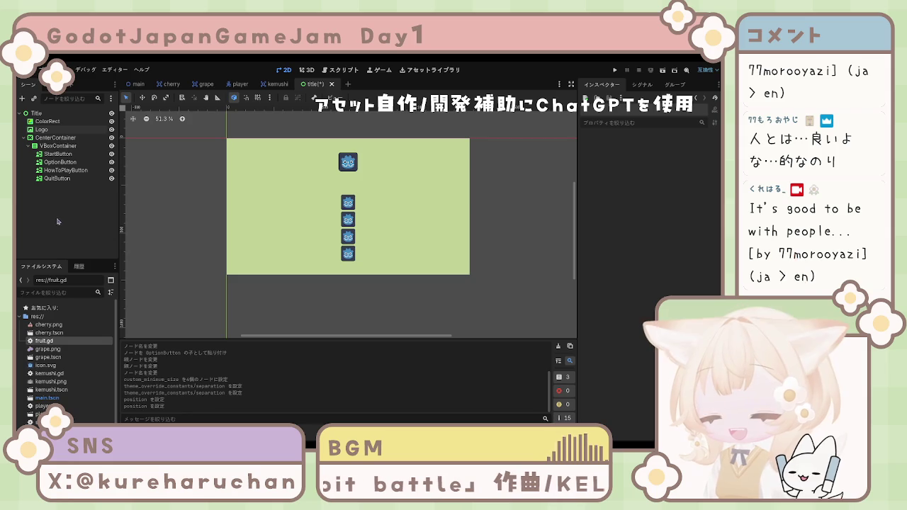
{"action": "key", "text": "ctrl+s"}
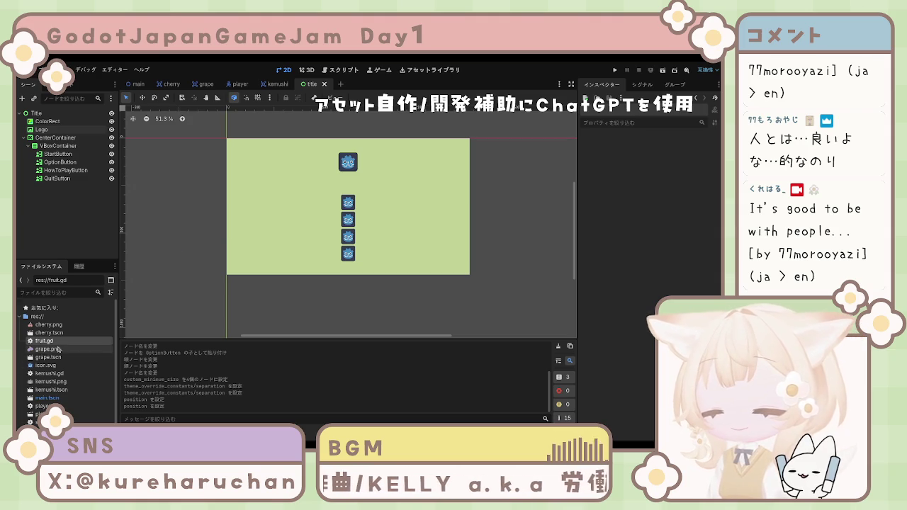
{"action": "scroll", "coordinate": [37, 395], "scroll_direction": "down", "scroll_amount": 1}
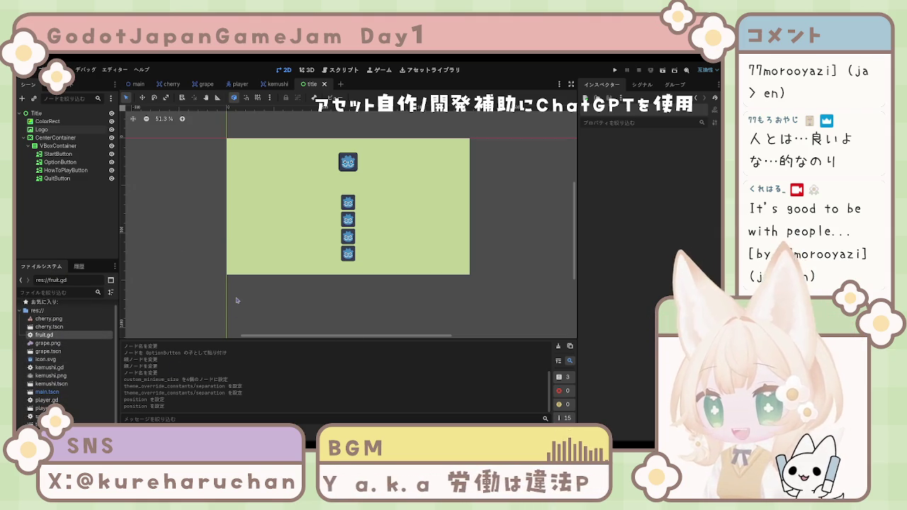
{"action": "scroll", "coordinate": [51, 397], "scroll_direction": "up", "scroll_amount": 1}
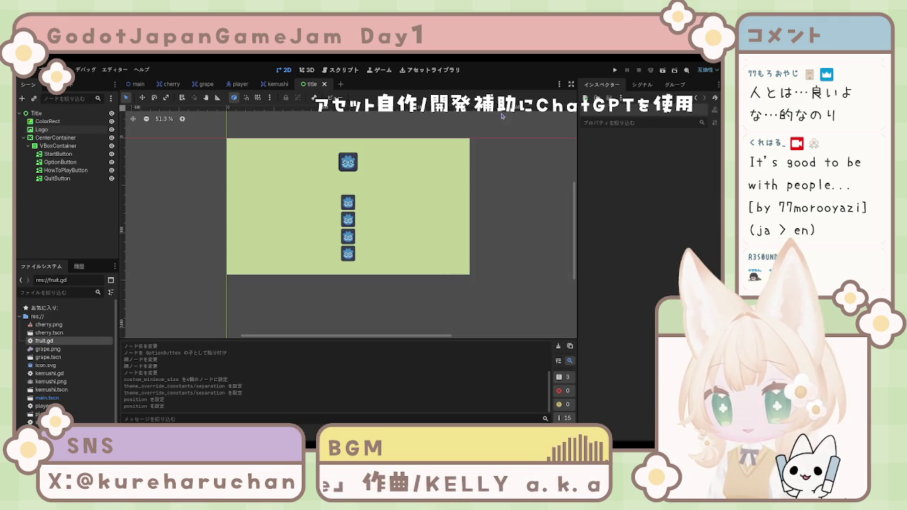
{"action": "mouse_move", "coordinate": [279, 92]}
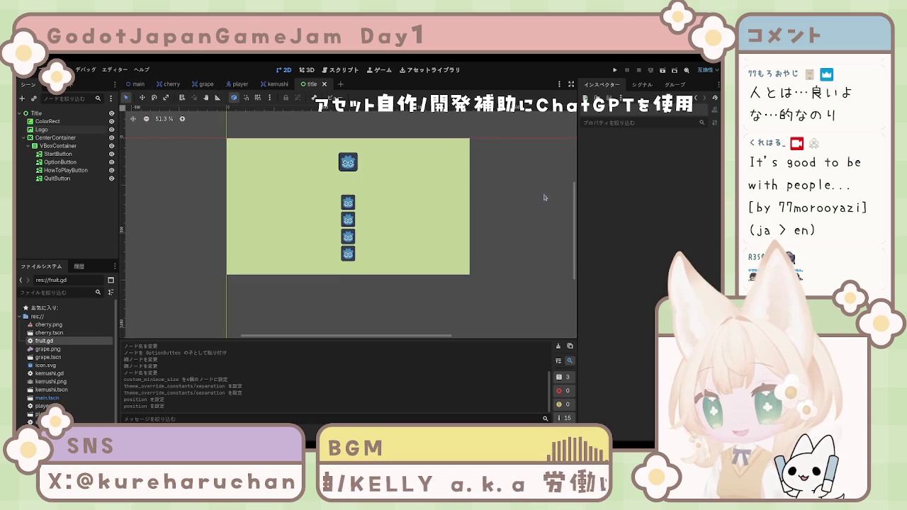
{"action": "left_click", "coordinate": [63, 122]}
Review the Logo, StartButton, HowToPlayButton, QuitButton and ColorRect nodes in the title scene.
{"action": "left_click", "coordinate": [50, 130]}
{"action": "left_click", "coordinate": [59, 154]}
{"action": "left_click", "coordinate": [64, 170]}
{"action": "left_click", "coordinate": [60, 179]}
{"action": "left_click", "coordinate": [64, 200]}
{"action": "left_click", "coordinate": [468, 214]}
{"action": "left_click", "coordinate": [490, 212]}
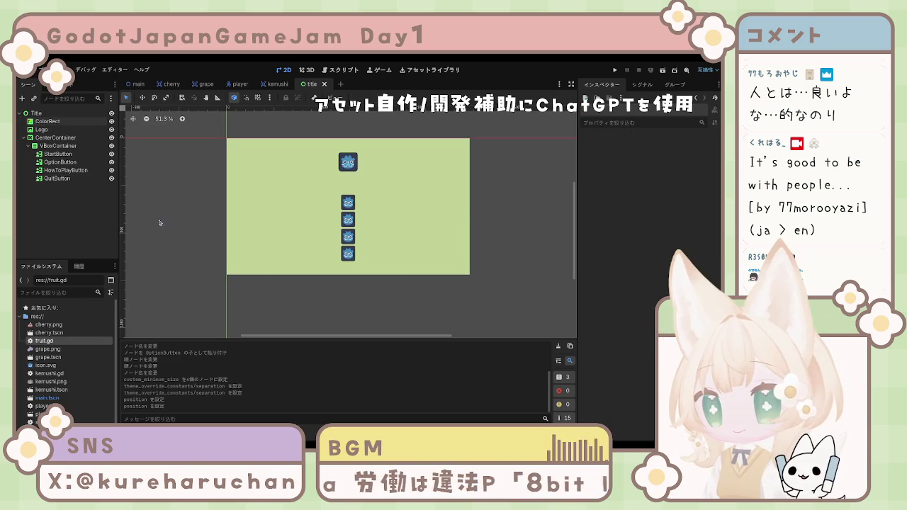
Check the OptionButton and QuitButton textures, then start a new empty scene.
{"action": "left_click", "coordinate": [58, 178]}
{"action": "left_click", "coordinate": [67, 163]}
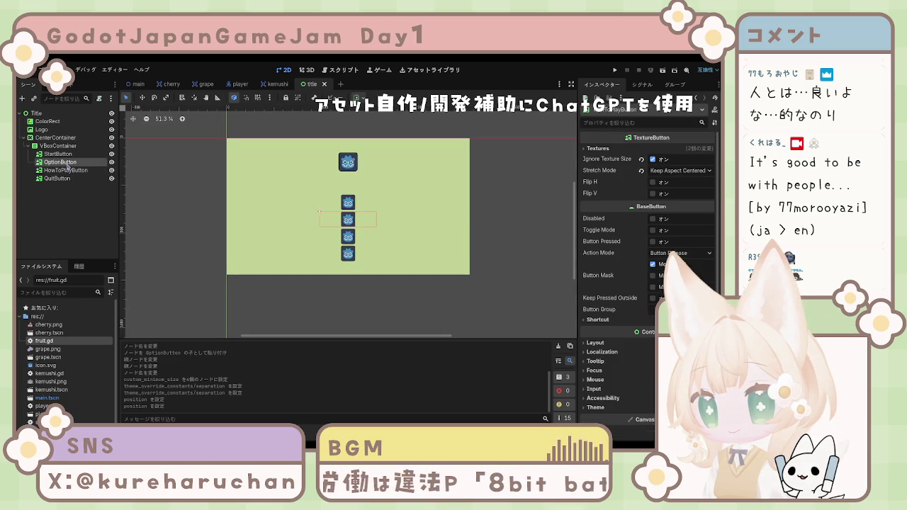
{"action": "left_click", "coordinate": [68, 178]}
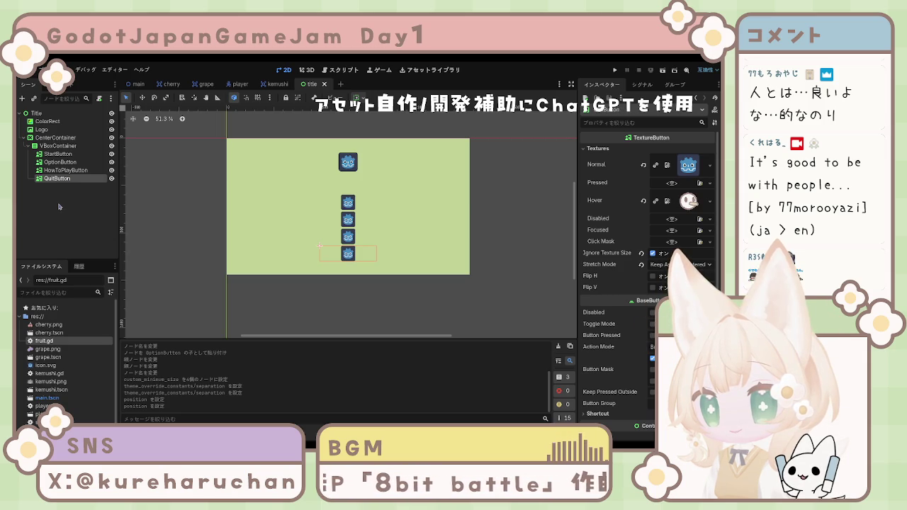
{"action": "left_click", "coordinate": [60, 207]}
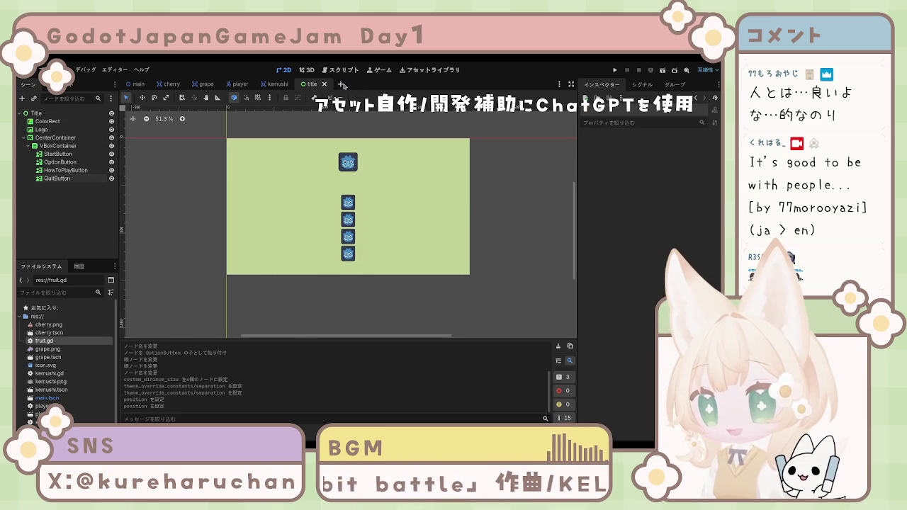
{"action": "left_click", "coordinate": [344, 85]}
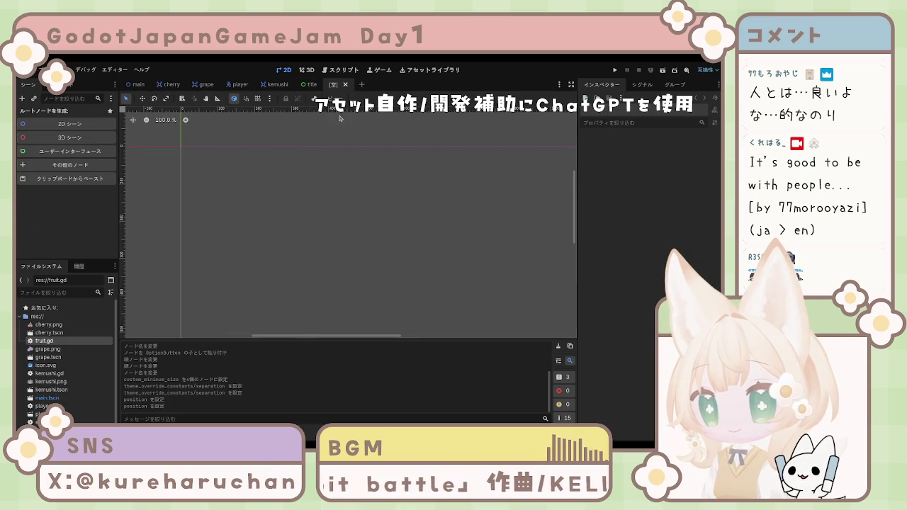
Create a User Interface Control root node and rename it Option.
{"action": "left_click", "coordinate": [71, 153]}
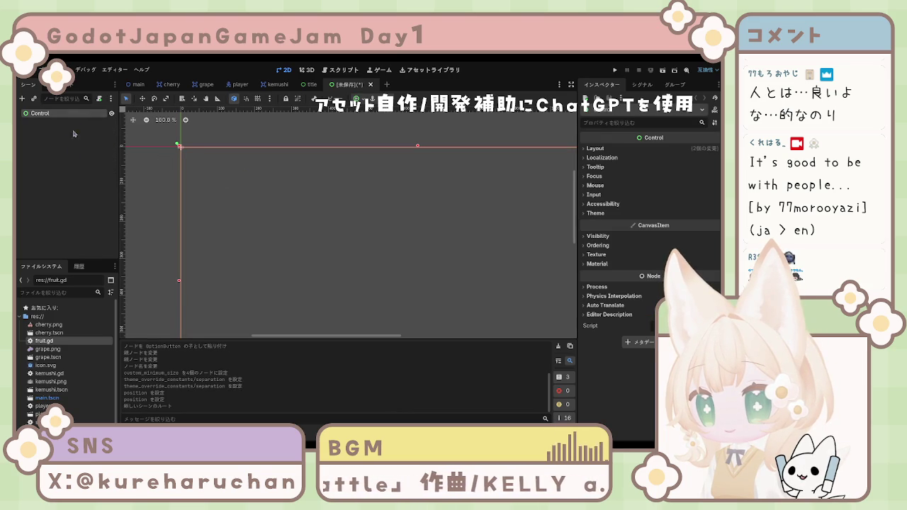
{"action": "left_click", "coordinate": [69, 144]}
{"action": "left_click", "coordinate": [59, 115]}
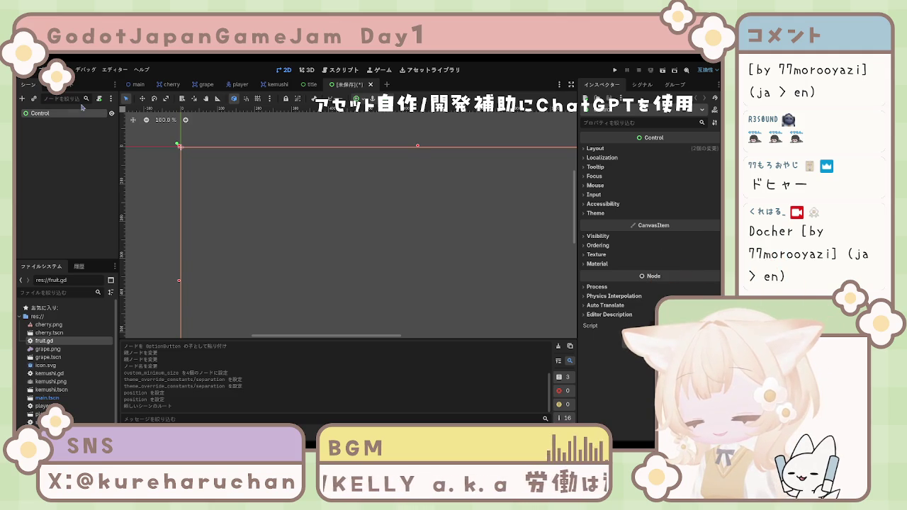
{"action": "type", "text": "Option"}
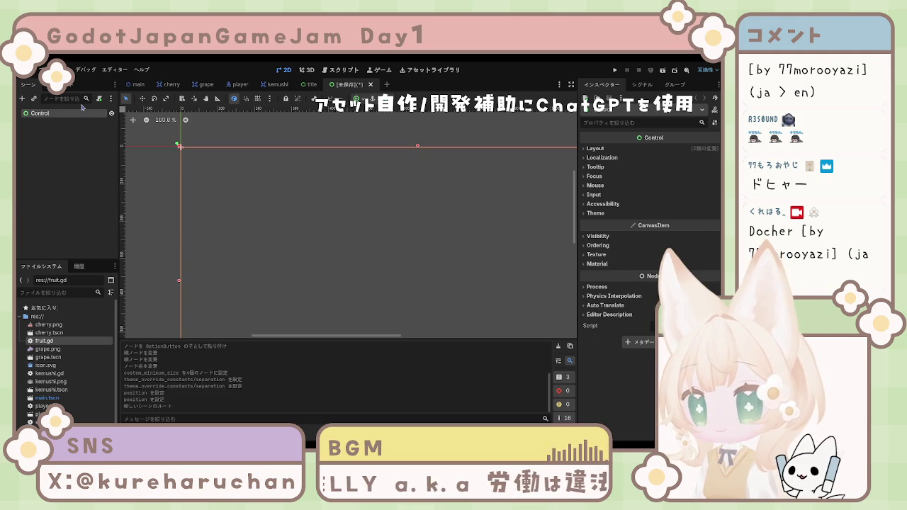
{"action": "key", "text": "Return"}
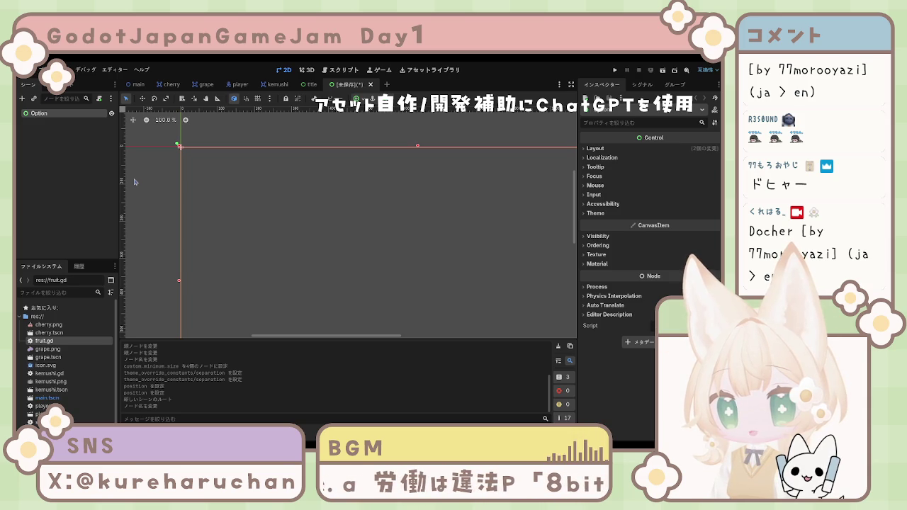
{"action": "left_click", "coordinate": [63, 173]}
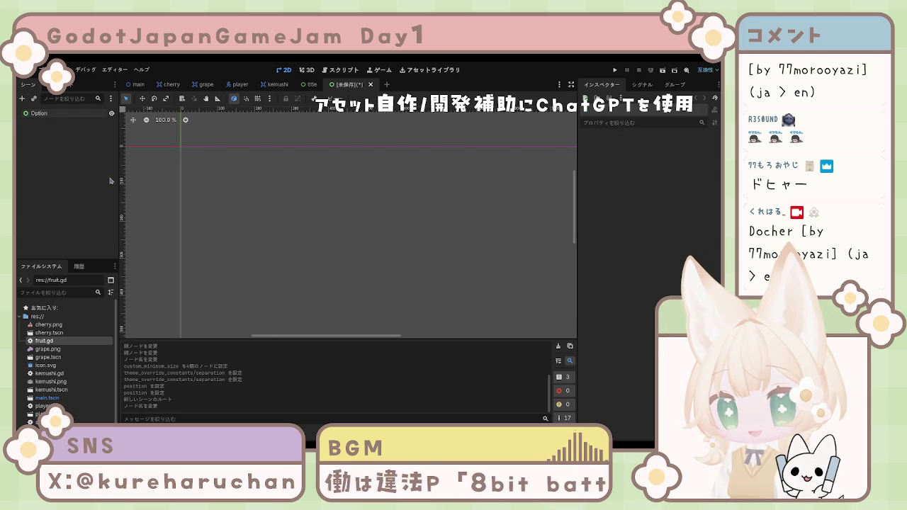
{"action": "left_click", "coordinate": [354, 228]}
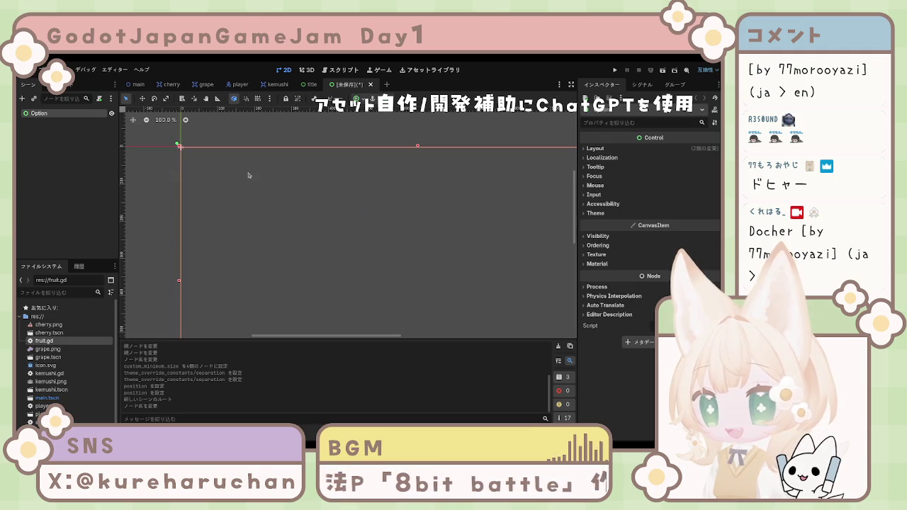
Set the root's Custom Minimum Size to 1280 × 720 and rename it Options.
{"action": "left_click", "coordinate": [596, 148]}
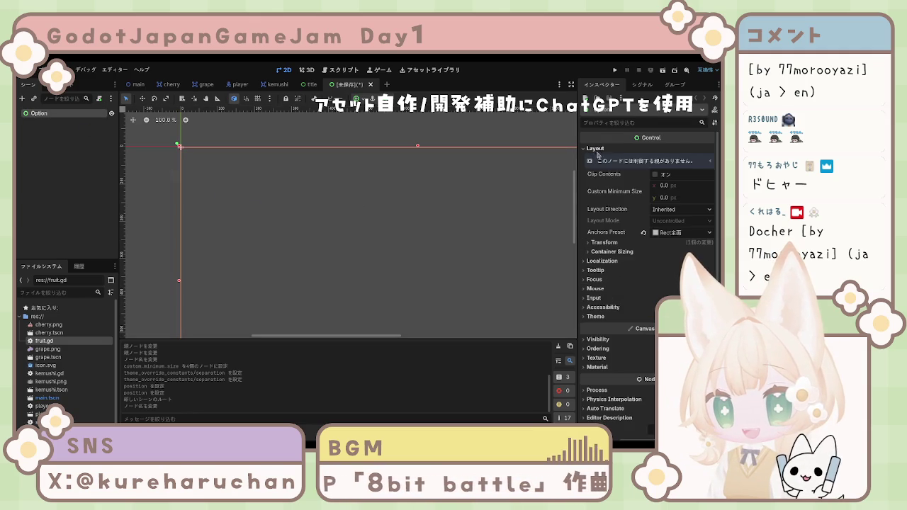
{"action": "left_click", "coordinate": [665, 186]}
{"action": "type", "text": "1280"}
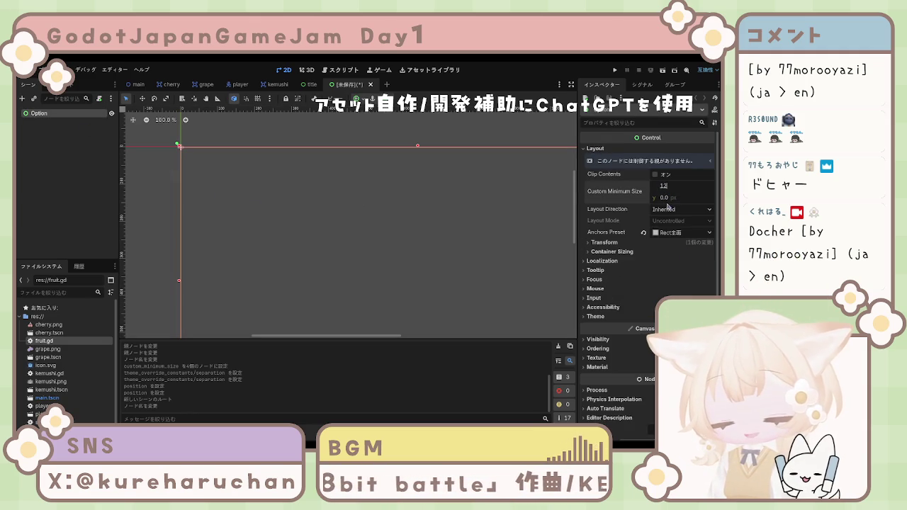
{"action": "left_click", "coordinate": [666, 199]}
{"action": "type", "text": "720"}
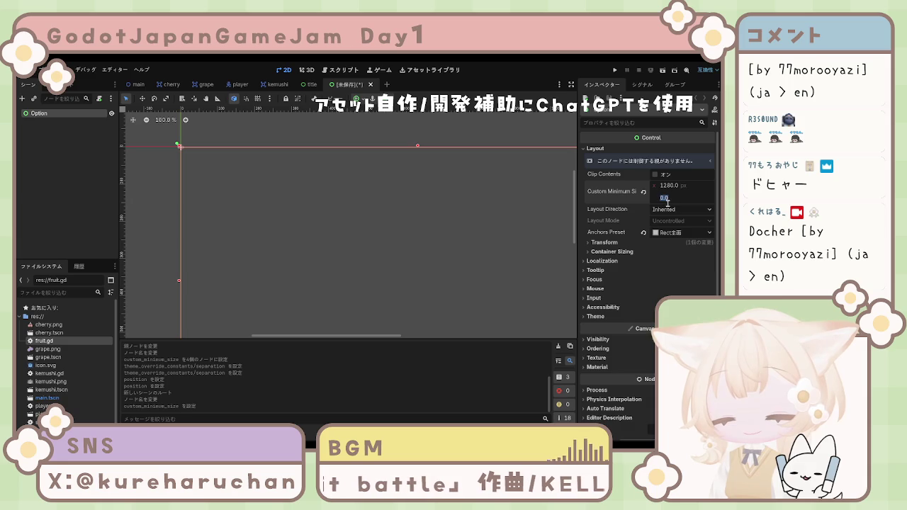
{"action": "key", "text": "Return"}
{"action": "type", "text": "0"}
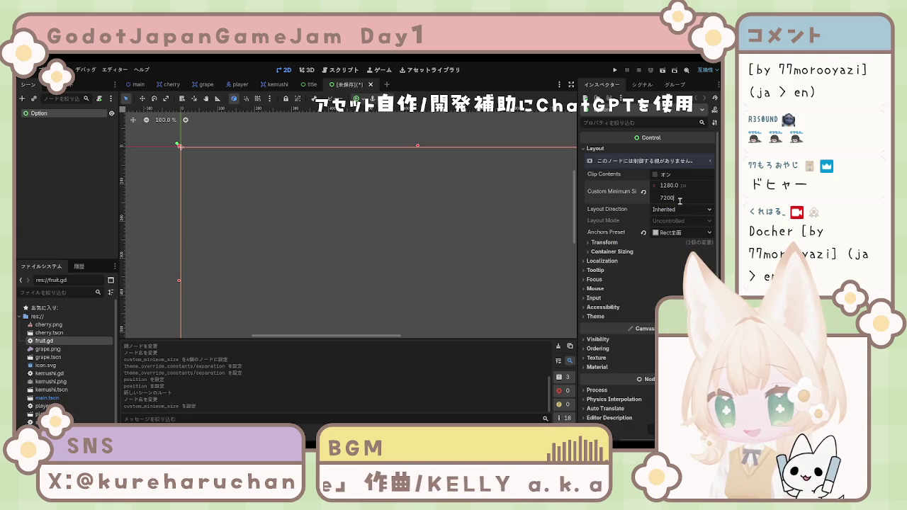
{"action": "key", "text": "BackSpace"}
{"action": "key", "text": "Return"}
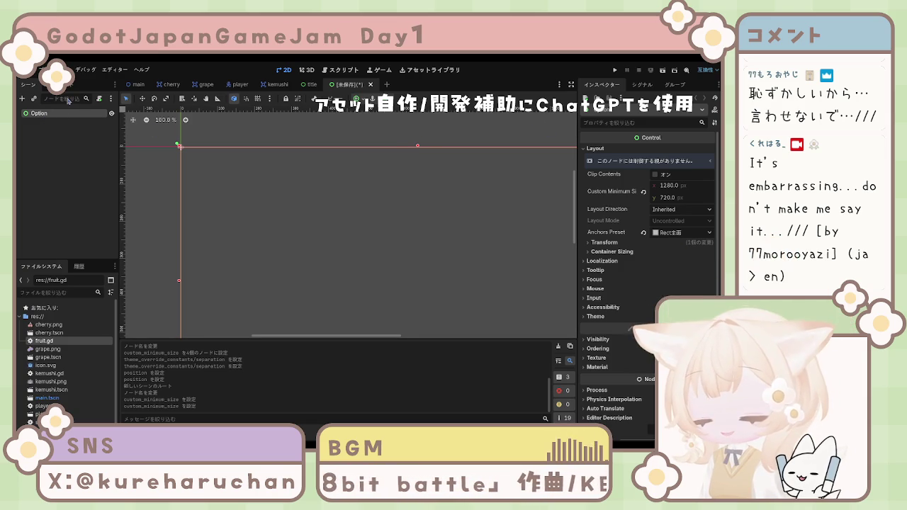
{"action": "type", "text": "s"}
{"action": "key", "text": "Return"}
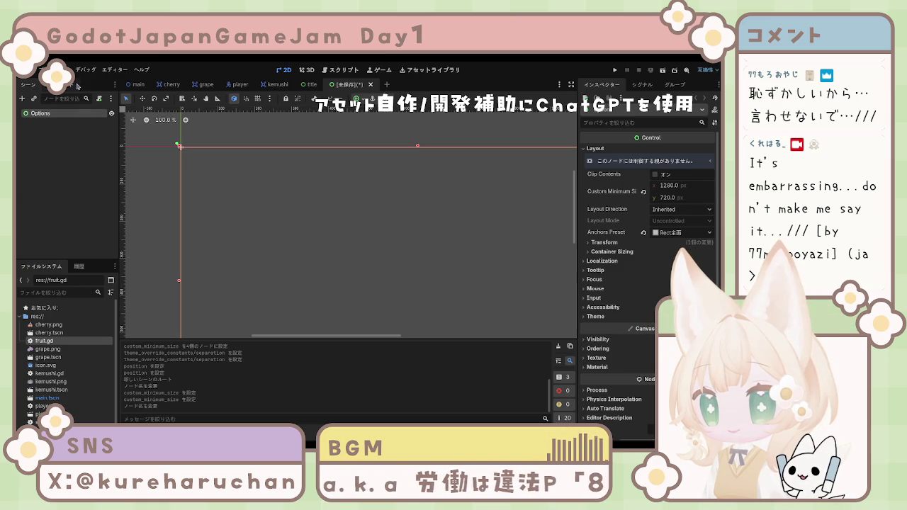
Copy the title scene's green ColorRect into Options, then reselect title's CenterContainer.
{"action": "left_click", "coordinate": [312, 85]}
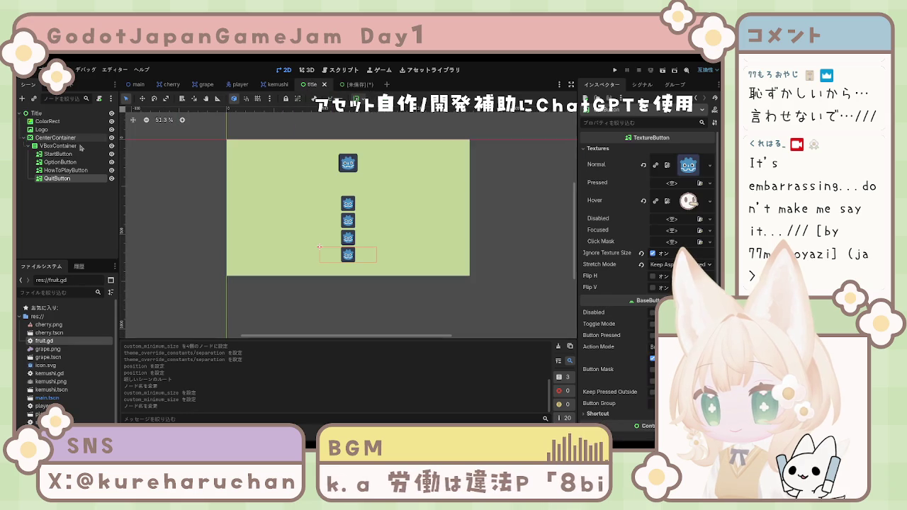
{"action": "left_click", "coordinate": [48, 121]}
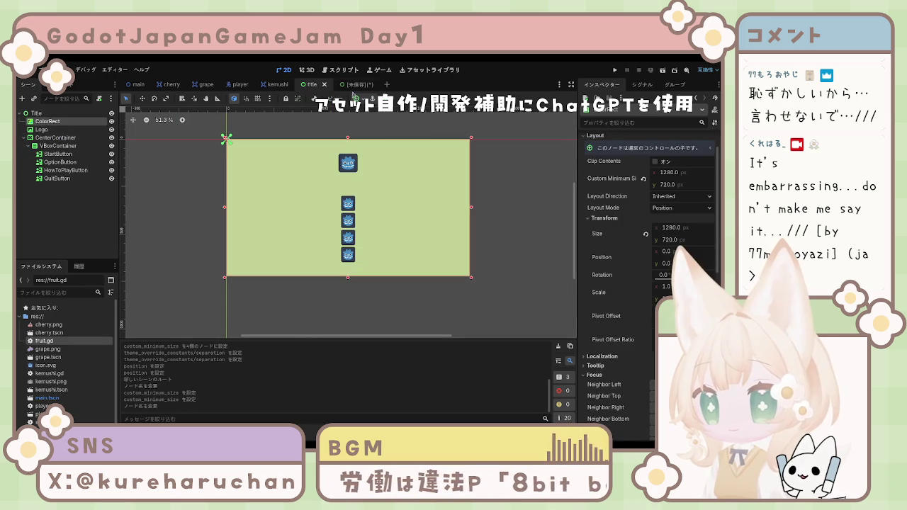
{"action": "key", "text": "ctrl+Tab"}
{"action": "key", "text": "ctrl+v"}
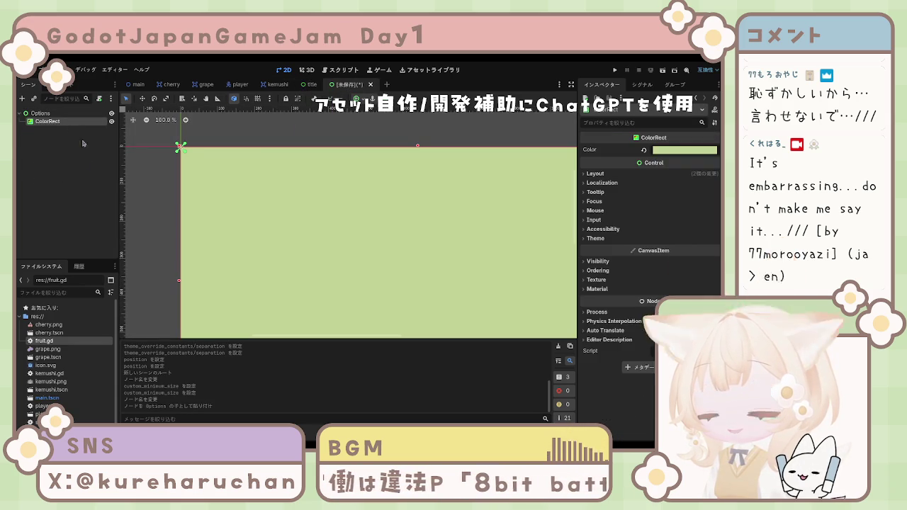
{"action": "scroll", "coordinate": [241, 191], "scroll_direction": "down", "scroll_amount": 4}
{"action": "scroll", "coordinate": [317, 196], "scroll_direction": "down", "scroll_amount": 1}
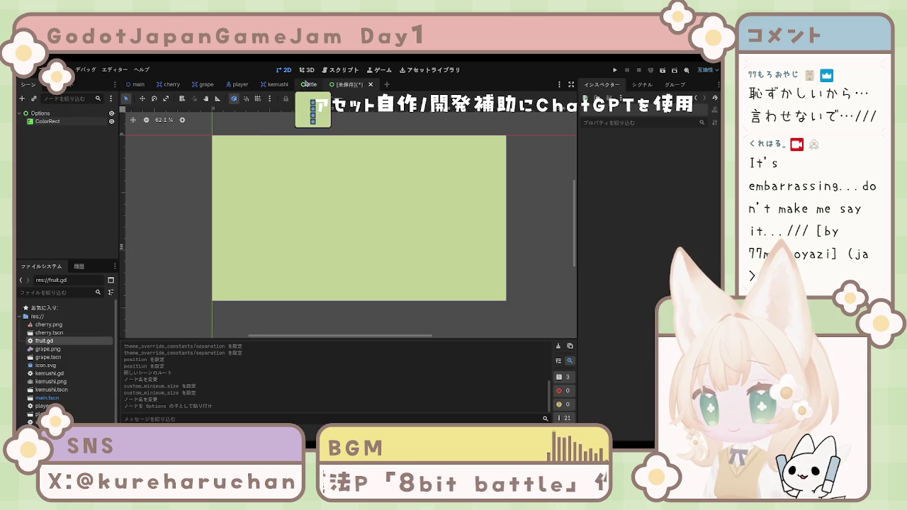
{"action": "left_click", "coordinate": [309, 84]}
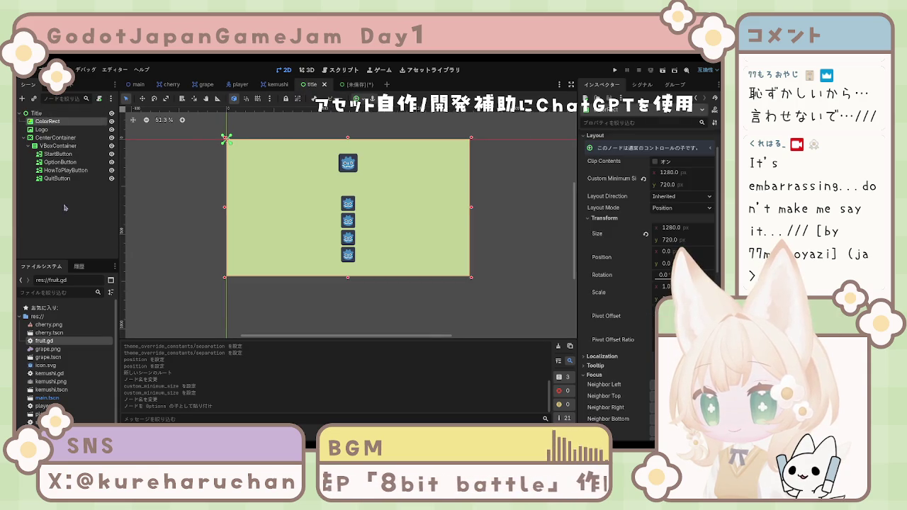
{"action": "left_click", "coordinate": [55, 138]}
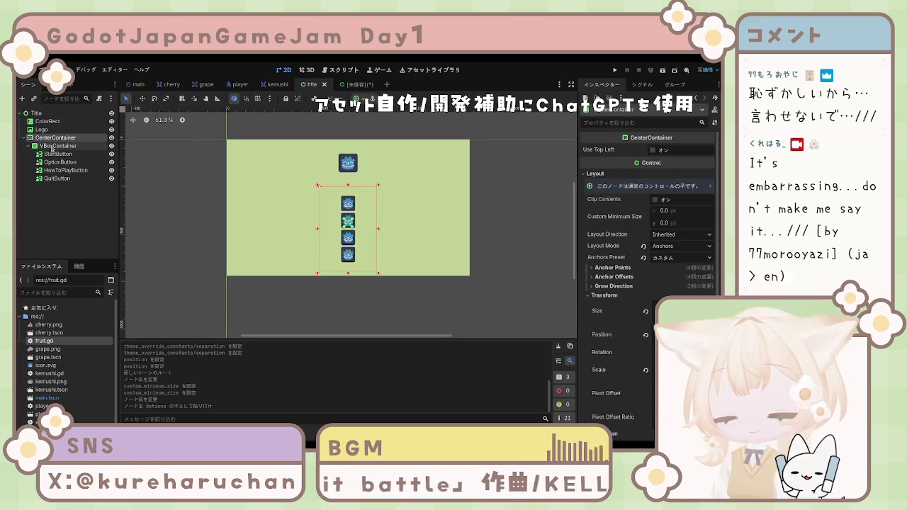
Copy the title scene's button CenterContainer and paste it into the Options scene.
{"action": "left_click", "coordinate": [58, 146]}
{"action": "left_click", "coordinate": [56, 138]}
{"action": "left_click", "coordinate": [56, 146]}
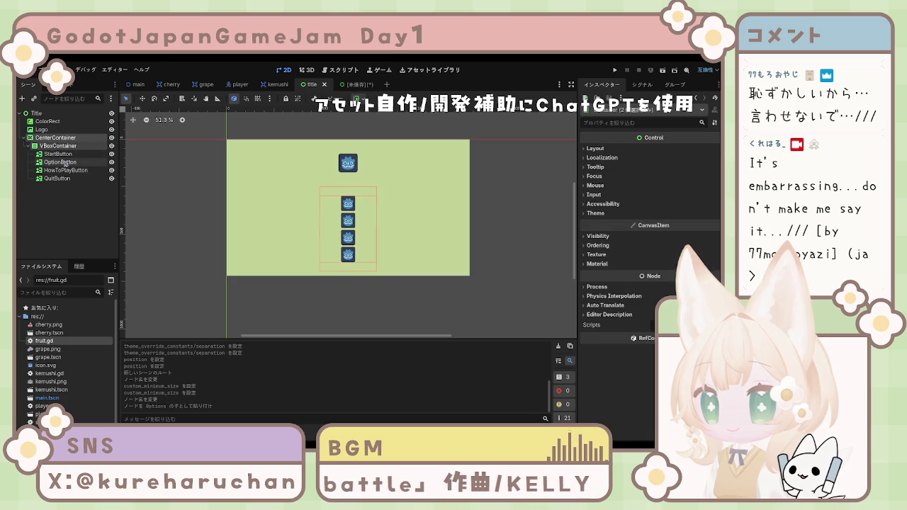
{"action": "left_click", "coordinate": [358, 84]}
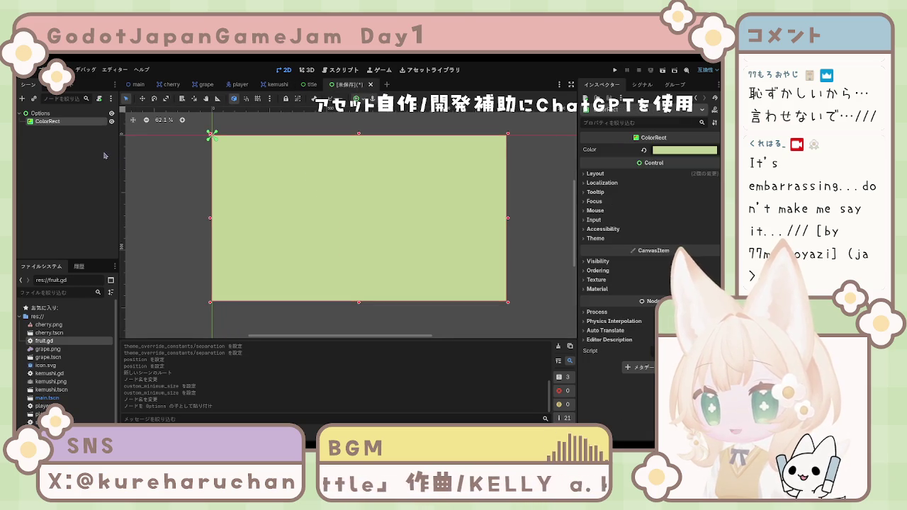
{"action": "key", "text": "ctrl+v"}
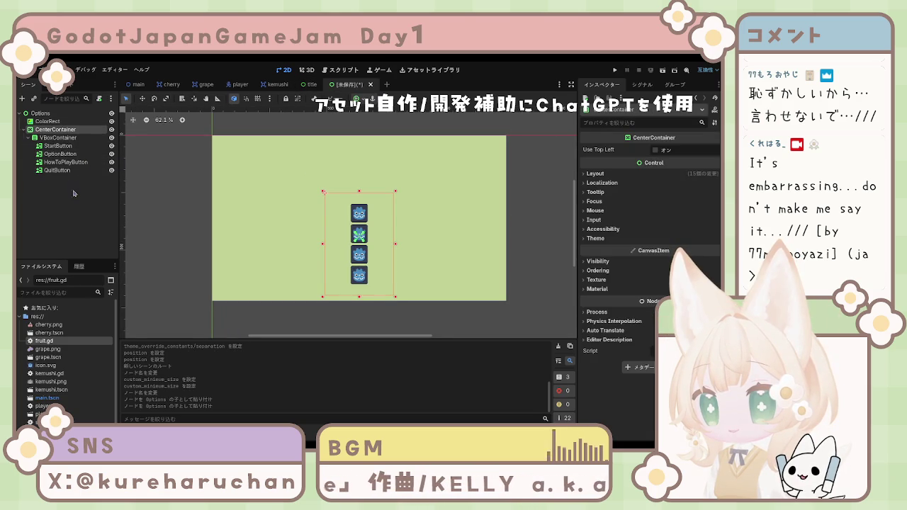
Delete the four pasted buttons and both containers, then add a fresh CenterContainer under Options.
{"action": "left_click", "coordinate": [56, 171]}
{"action": "left_click", "coordinate": [58, 146], "text": "shift"}
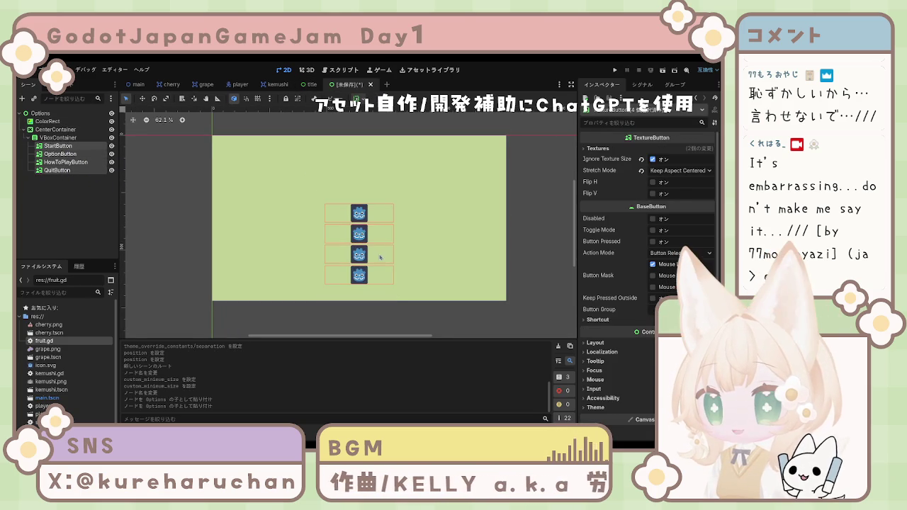
{"action": "key", "text": "Delete"}
{"action": "left_click", "coordinate": [312, 85]}
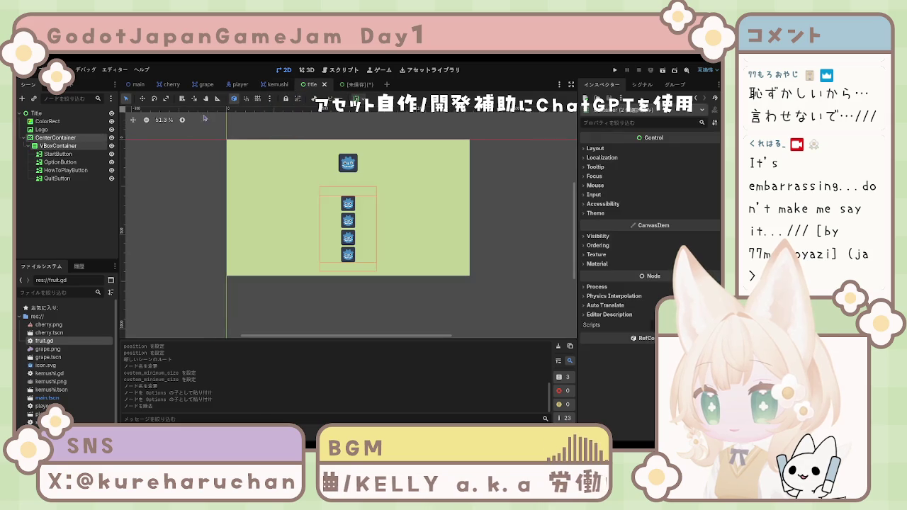
{"action": "key", "text": "ctrl+Tab"}
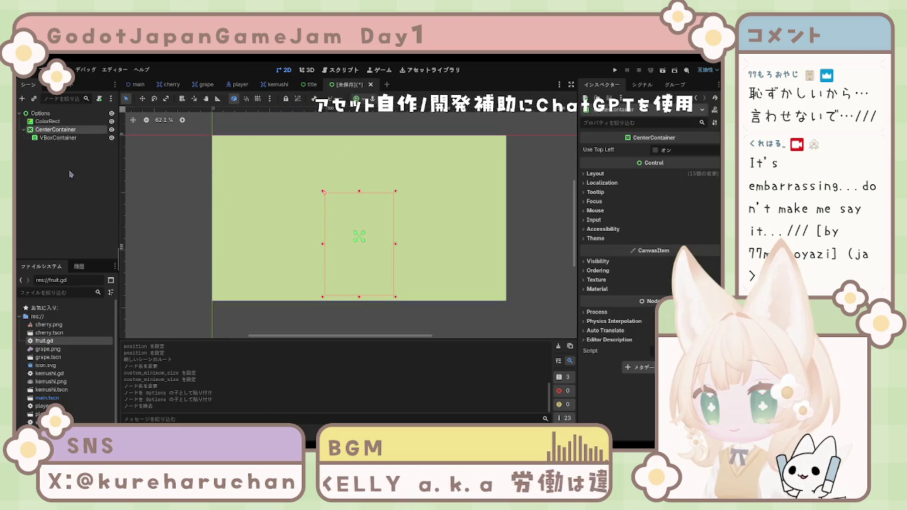
{"action": "left_click", "coordinate": [55, 130]}
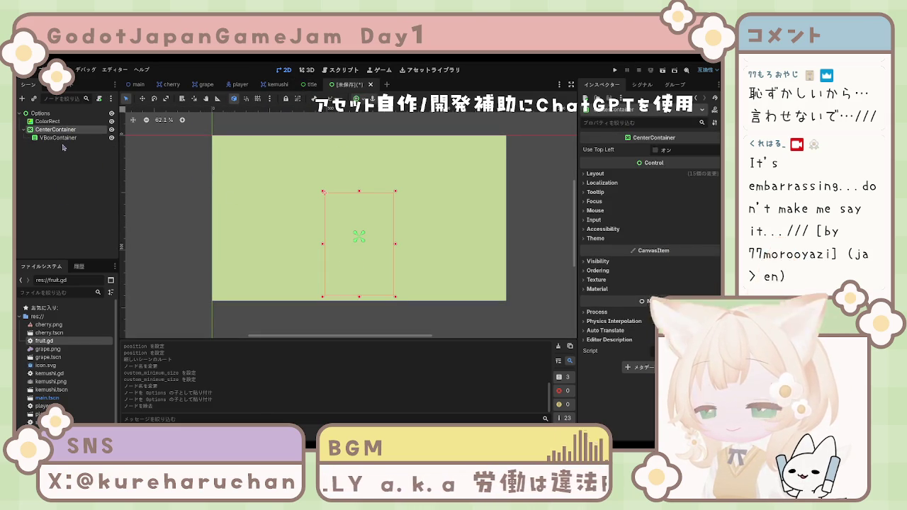
{"action": "left_click", "coordinate": [62, 138], "text": "ctrl"}
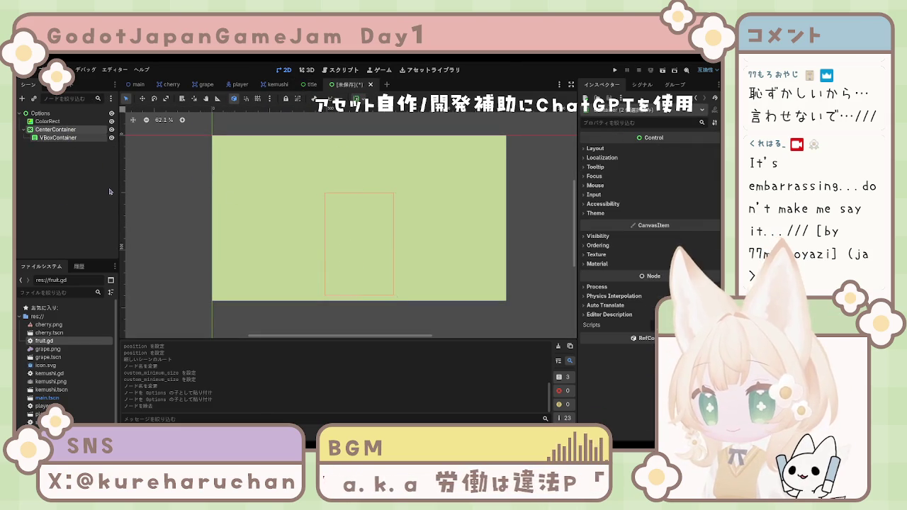
{"action": "key", "text": "Delete"}
{"action": "left_click", "coordinate": [41, 114]}
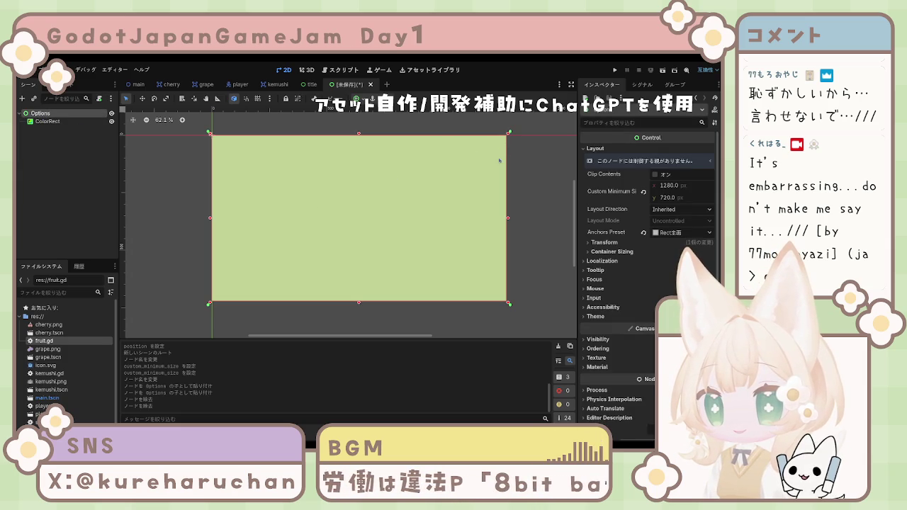
{"action": "key", "text": "ctrl+a"}
{"action": "key", "text": "Return"}
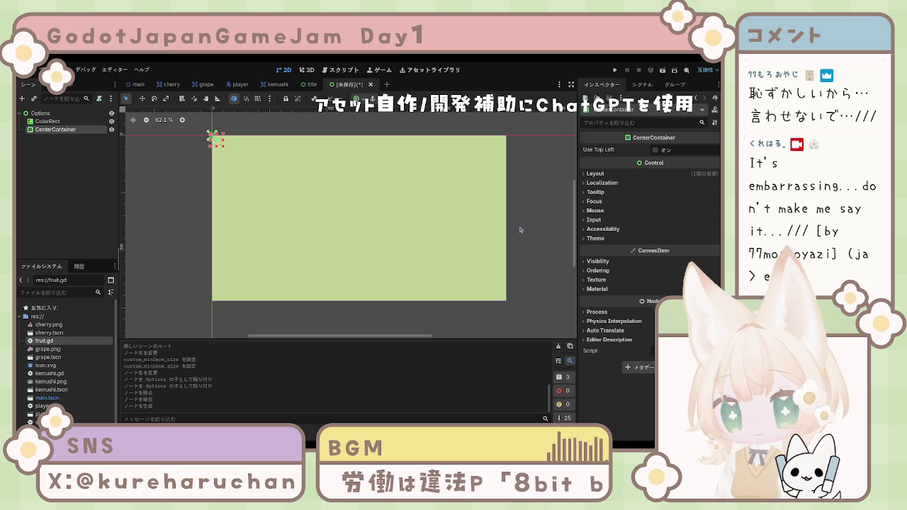
Select the new CenterContainer under Options and add a VBoxContainer child inside it.
{"action": "left_click", "coordinate": [47, 194]}
{"action": "left_click", "coordinate": [56, 130]}
{"action": "left_click", "coordinate": [67, 159]}
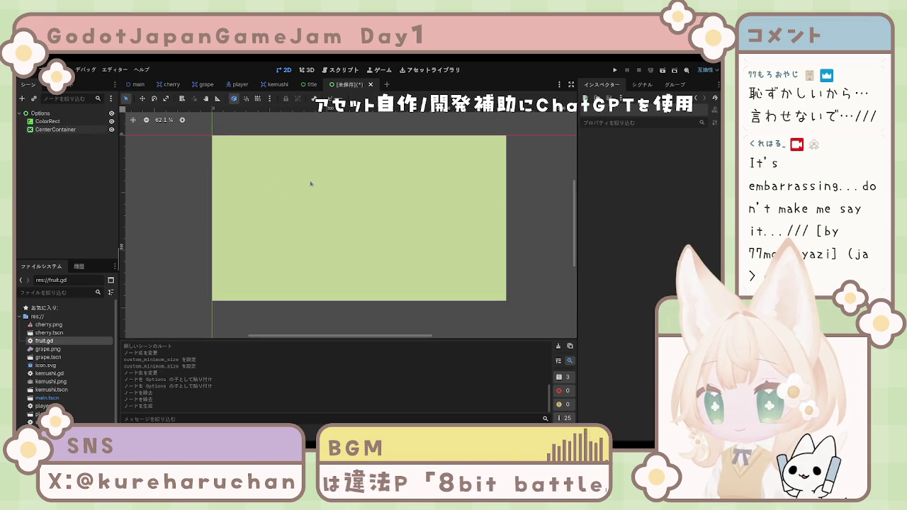
{"action": "left_click", "coordinate": [49, 133]}
{"action": "left_click", "coordinate": [51, 149]}
{"action": "left_click", "coordinate": [56, 131]}
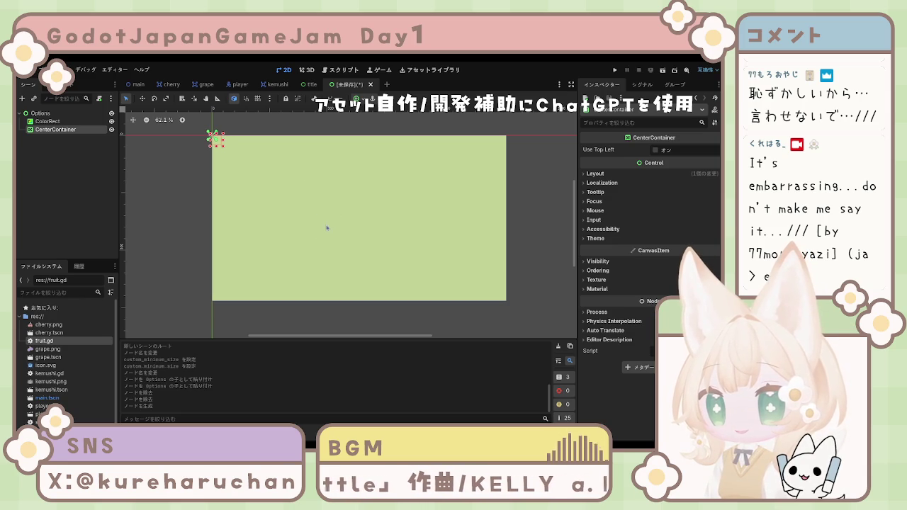
{"action": "key", "text": "ctrl+a"}
{"action": "key", "text": "Return"}
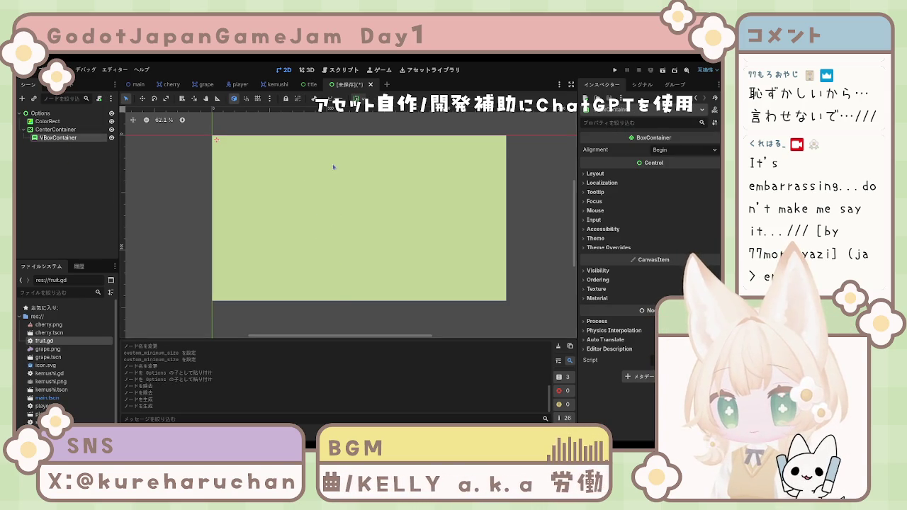
Select the new Label node inside the VBoxContainer.
{"action": "left_click", "coordinate": [55, 139]}
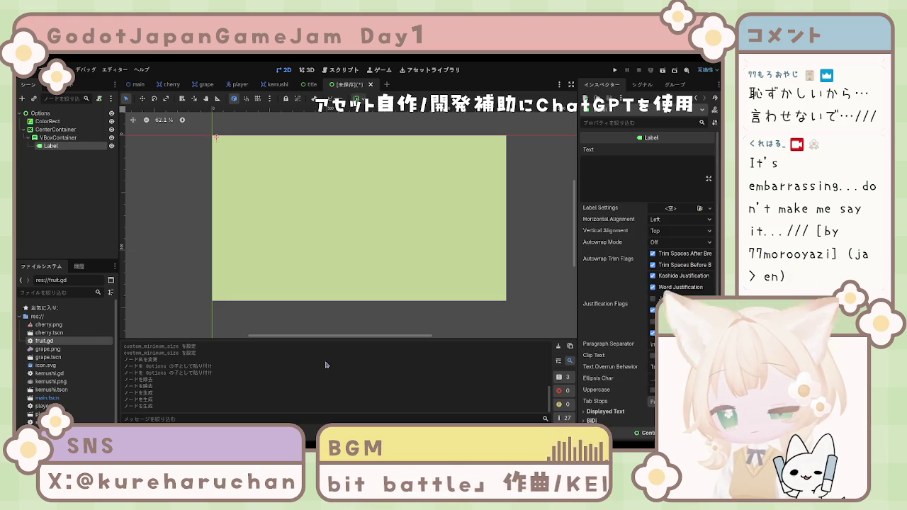
{"action": "left_click", "coordinate": [66, 164]}
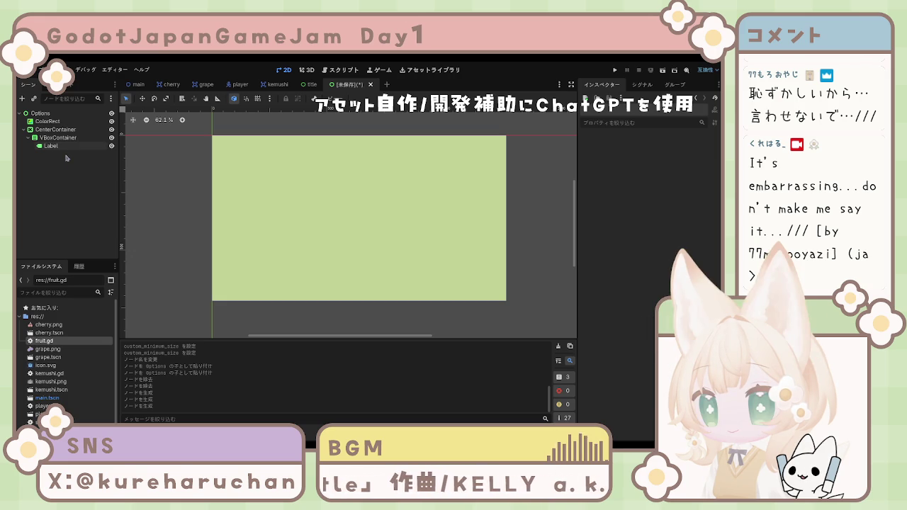
{"action": "left_click", "coordinate": [64, 147]}
{"action": "left_click", "coordinate": [71, 165]}
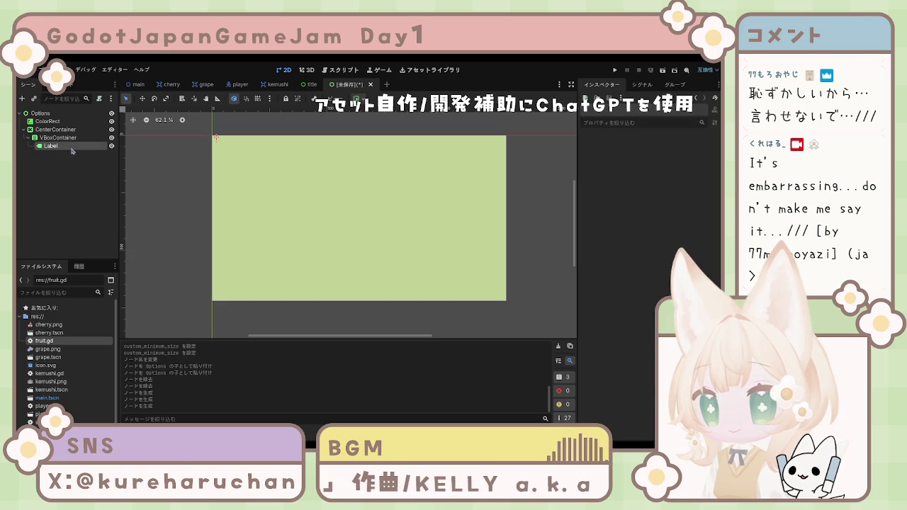
{"action": "left_click", "coordinate": [68, 146]}
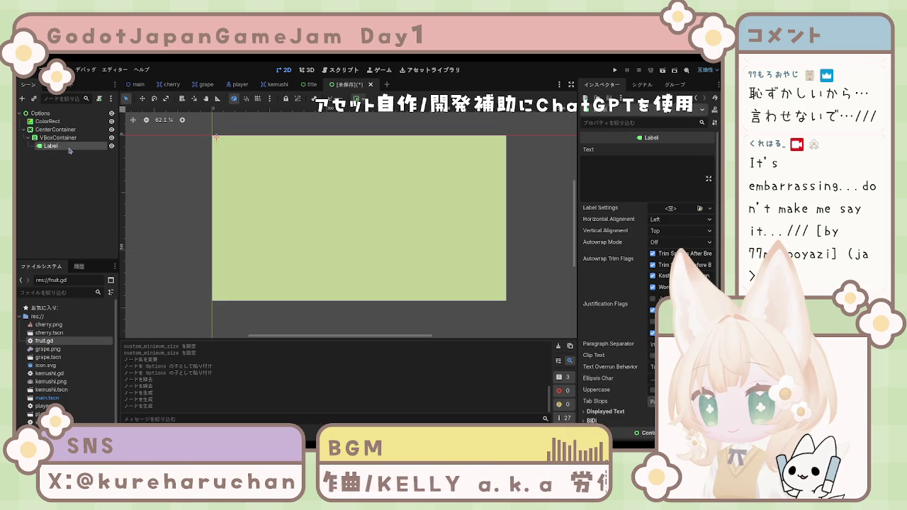
{"action": "left_click", "coordinate": [64, 147]}
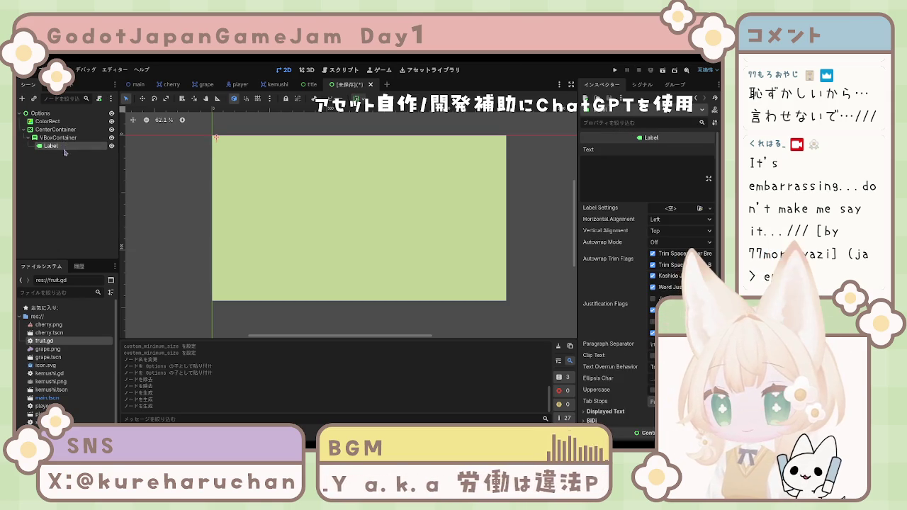
{"action": "left_click", "coordinate": [66, 189]}
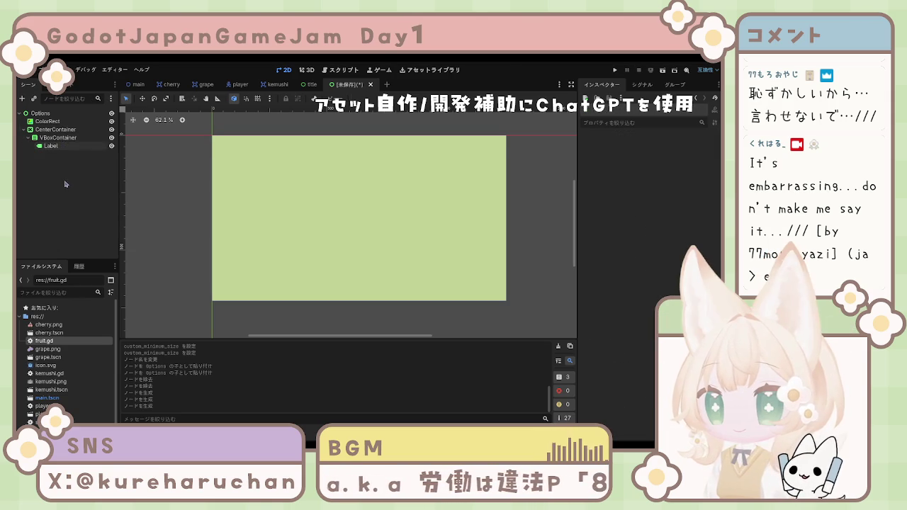
{"action": "left_click", "coordinate": [63, 146]}
{"action": "left_click", "coordinate": [61, 151]}
{"action": "left_click", "coordinate": [61, 151]}
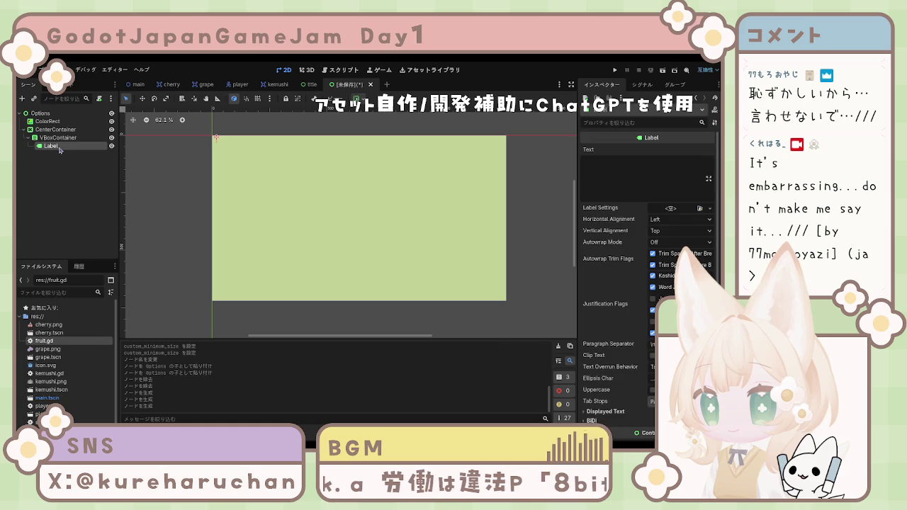
{"action": "left_click", "coordinate": [102, 145]}
{"action": "left_click", "coordinate": [78, 151]}
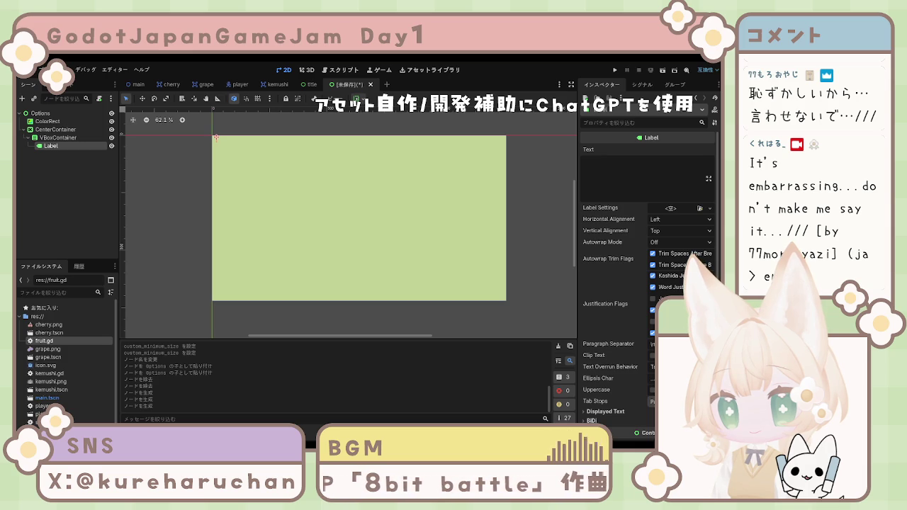
Set the Label's text to 'Option' and reselect the VBoxContainer.
{"action": "left_click", "coordinate": [630, 178]}
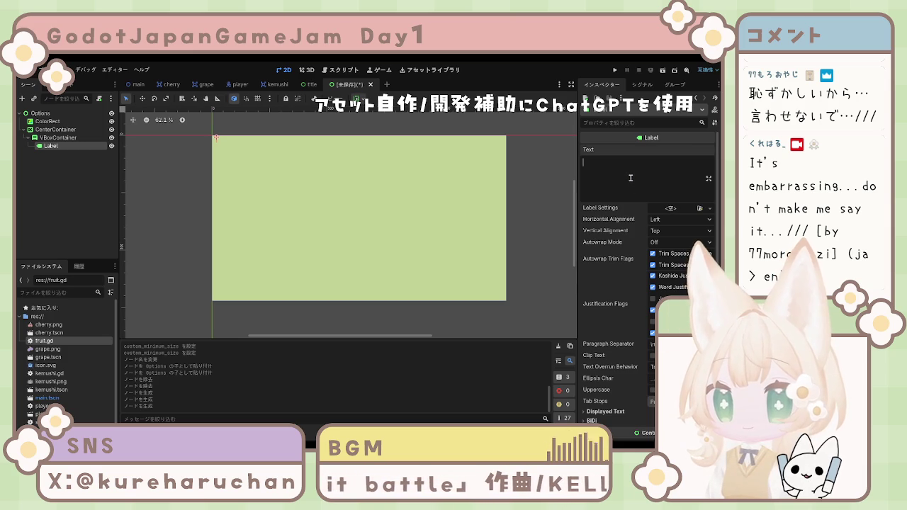
{"action": "type", "text": "Option"}
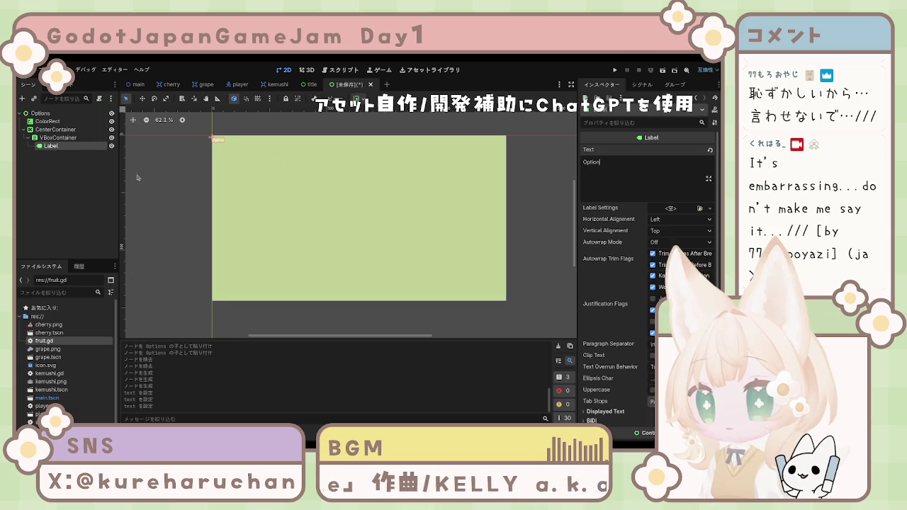
{"action": "left_click", "coordinate": [163, 193]}
{"action": "left_click", "coordinate": [56, 147]}
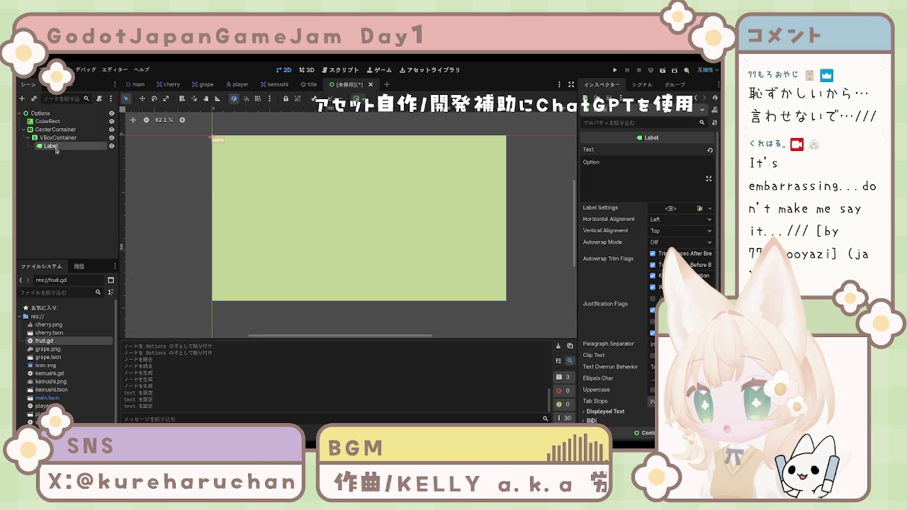
{"action": "left_click", "coordinate": [441, 240]}
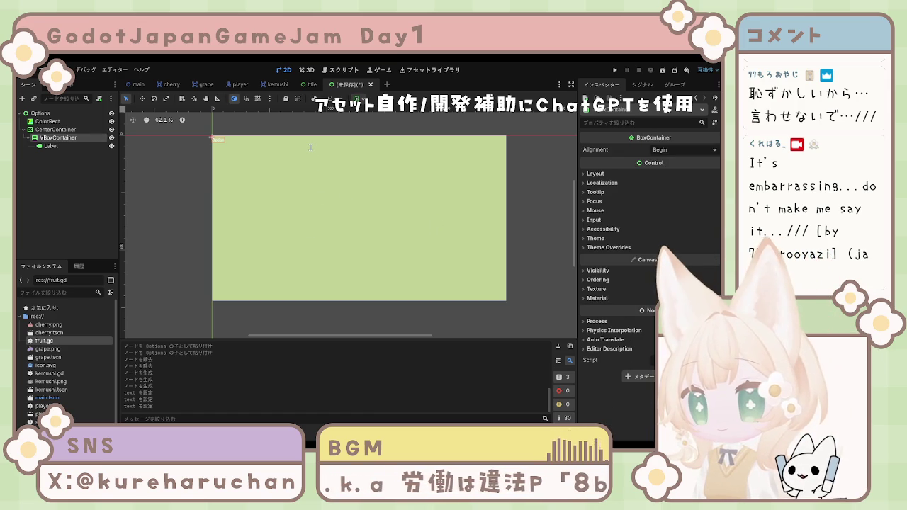
Add an HSlider under the VBoxContainer and name it BGM.
{"action": "key", "text": "ctrl+a"}
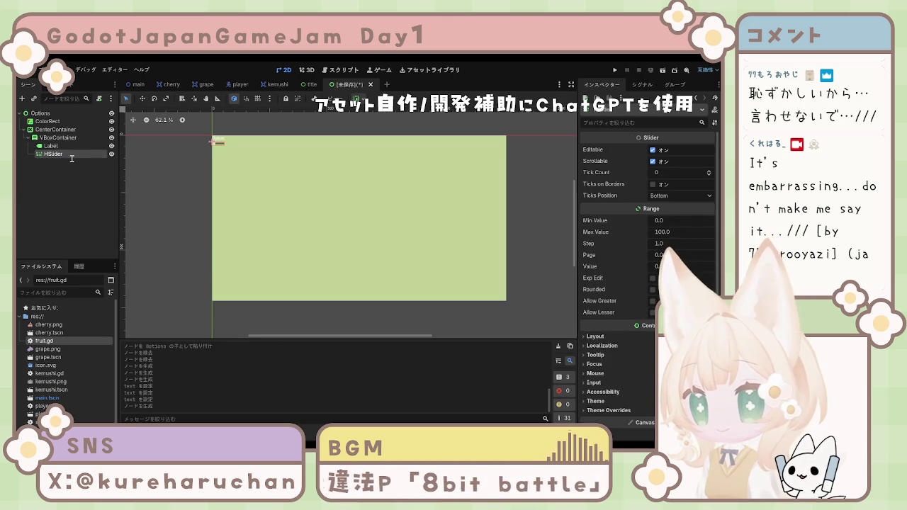
{"action": "type", "text": "BGM"}
{"action": "key", "text": "Return"}
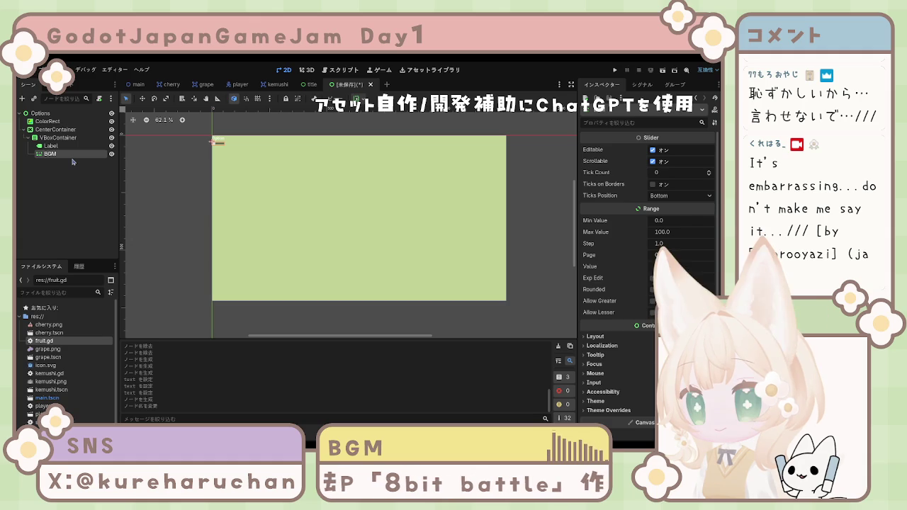
Duplicate the BGM slider, rename the copy SE, and place it below BGM.
{"action": "key", "text": "ctrl+c"}
{"action": "key", "text": "ctrl+v"}
{"action": "mouse_move", "coordinate": [72, 163]}
{"action": "left_mouse_down"}
{"action": "mouse_move", "coordinate": [25, 158]}
{"action": "mouse_move", "coordinate": [25, 149]}
{"action": "left_mouse_up"}
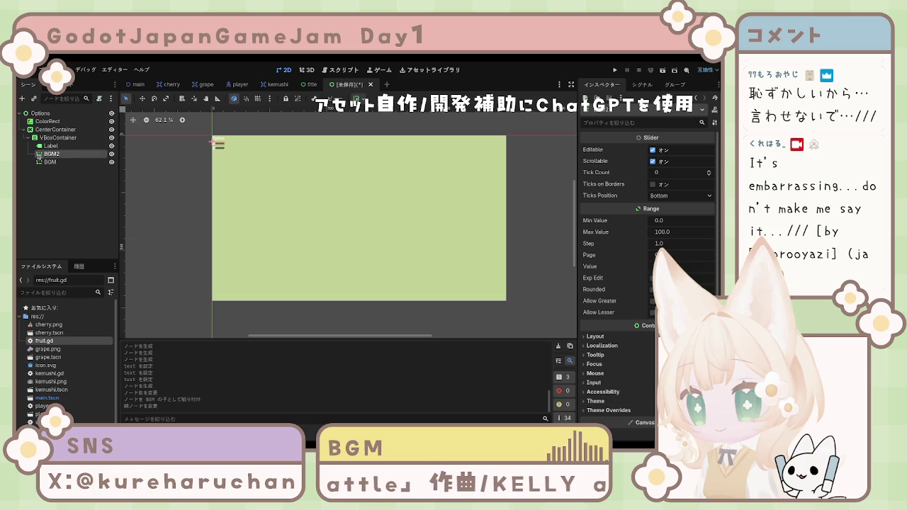
{"action": "double_click", "coordinate": [60, 156]}
{"action": "type", "text": "SE"}
{"action": "key", "text": "Return"}
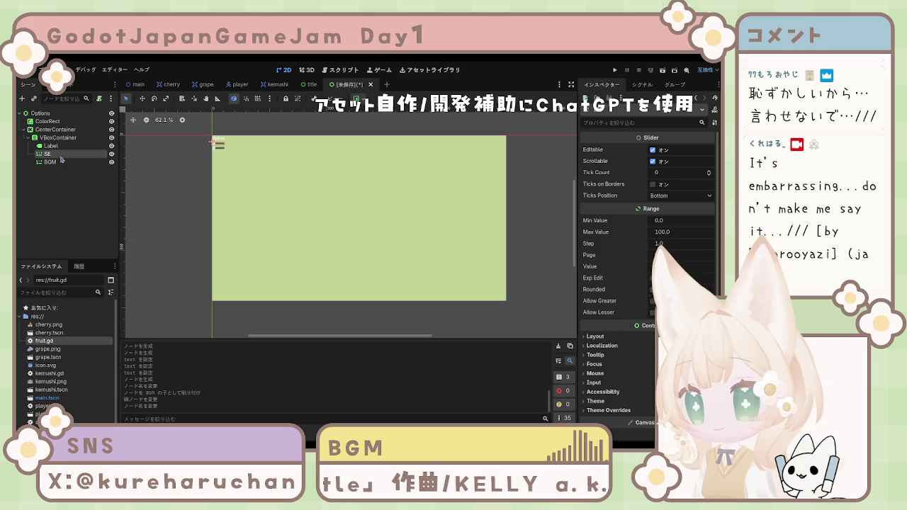
{"action": "left_click_drag", "start_coordinate": [60, 154], "coordinate": [60, 168]}
Select the VBoxContainer and add a new Button node under it.
{"action": "left_click", "coordinate": [60, 168]}
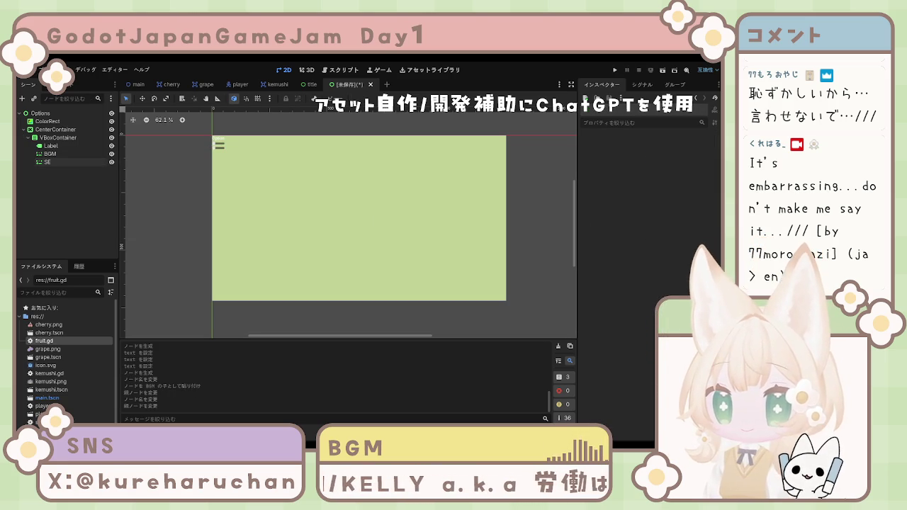
{"action": "left_click", "coordinate": [62, 162]}
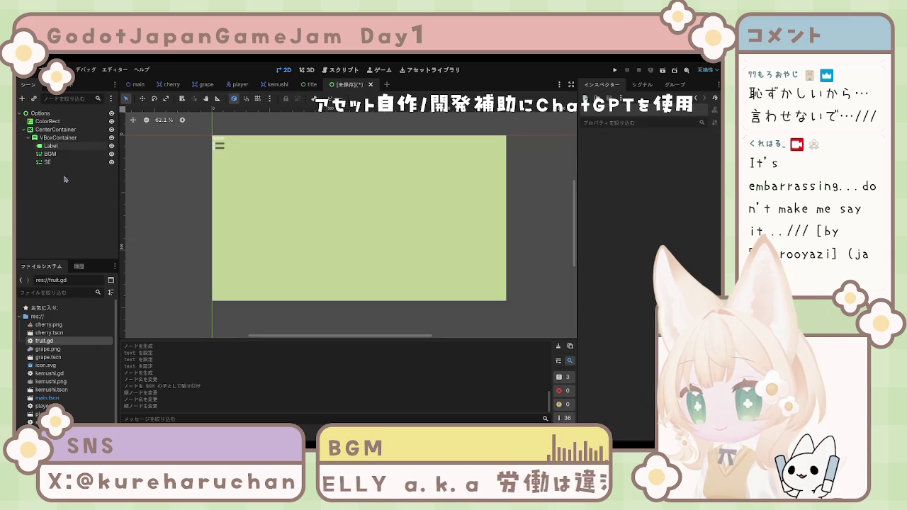
{"action": "left_click", "coordinate": [62, 167]}
{"action": "left_click", "coordinate": [63, 164]}
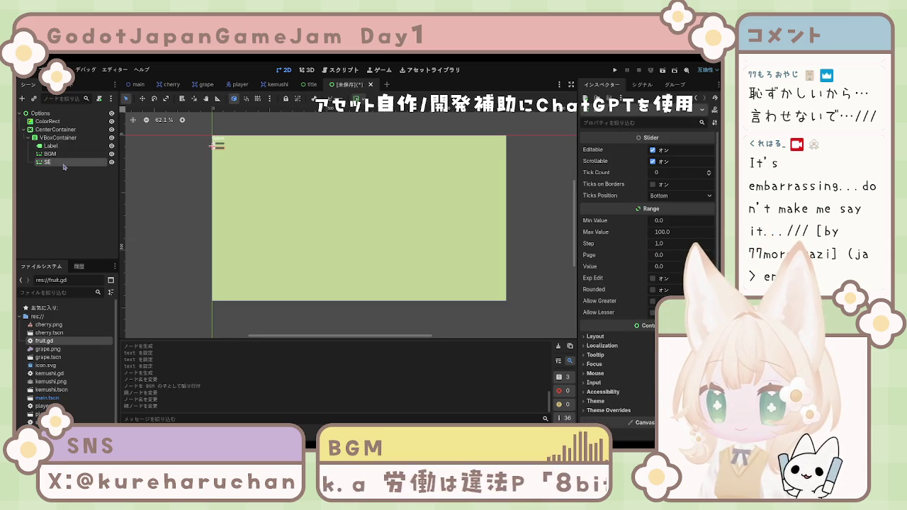
{"action": "left_click", "coordinate": [51, 145]}
{"action": "left_click", "coordinate": [51, 137]}
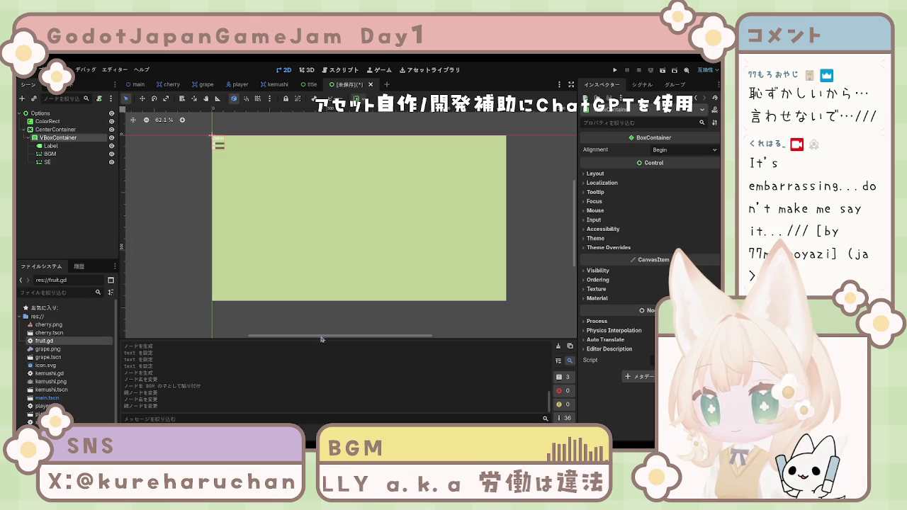
{"action": "key", "text": "ctrl+a"}
{"action": "key", "text": "Return"}
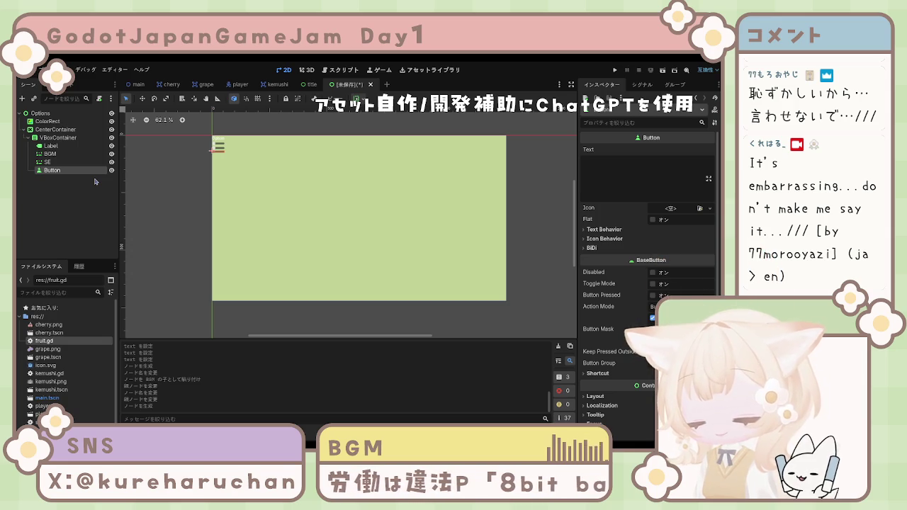
Rename the new Button under the VBoxContainer to 'Back'.
{"action": "key", "text": "F2"}
{"action": "type", "text": "Back"}
{"action": "key", "text": "Return"}
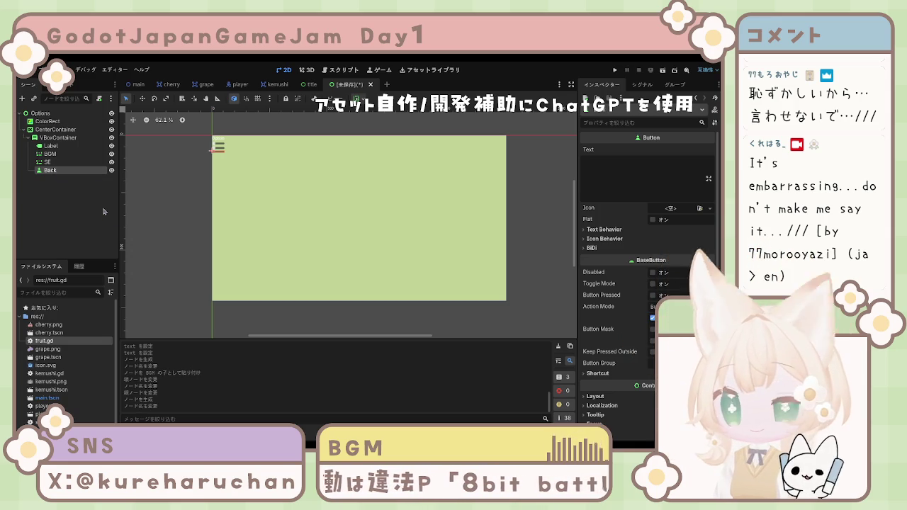
{"action": "left_click", "coordinate": [34, 185]}
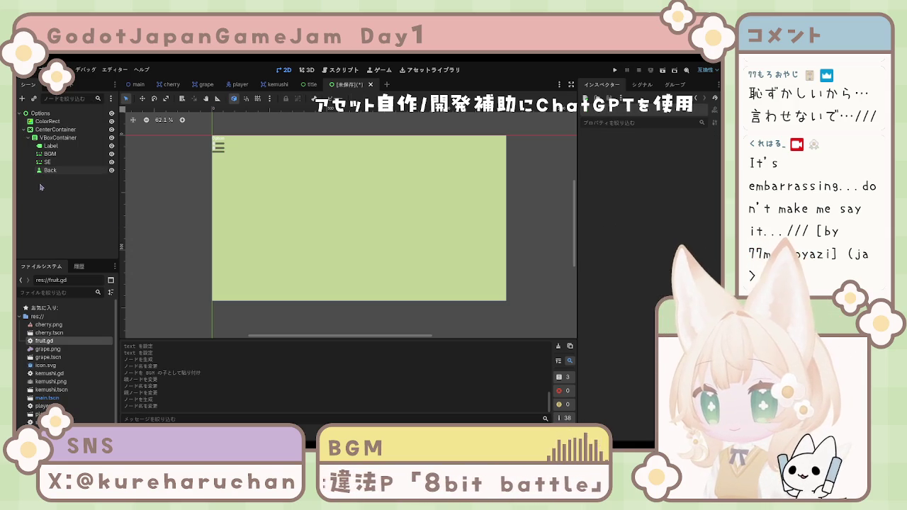
{"action": "left_click", "coordinate": [49, 170]}
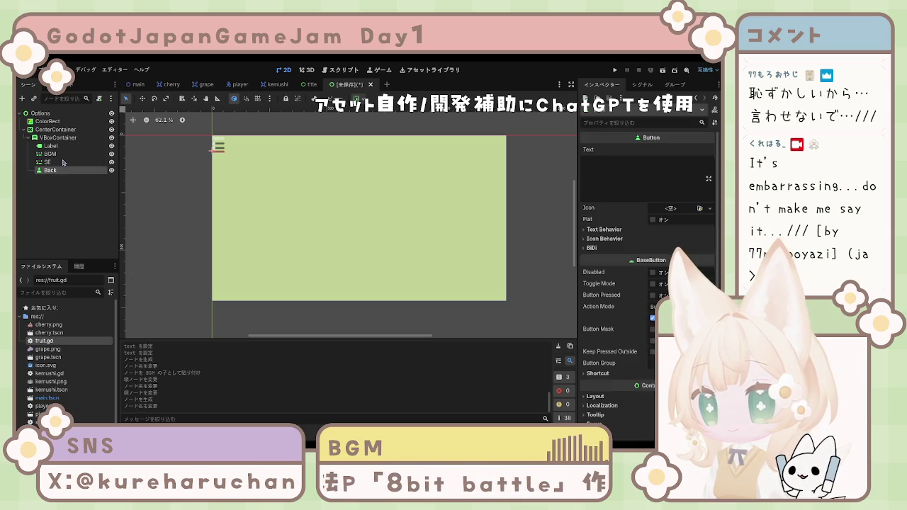
Select the Label node to check its text, then clear the selection.
{"action": "left_click", "coordinate": [49, 153]}
{"action": "left_click", "coordinate": [51, 145]}
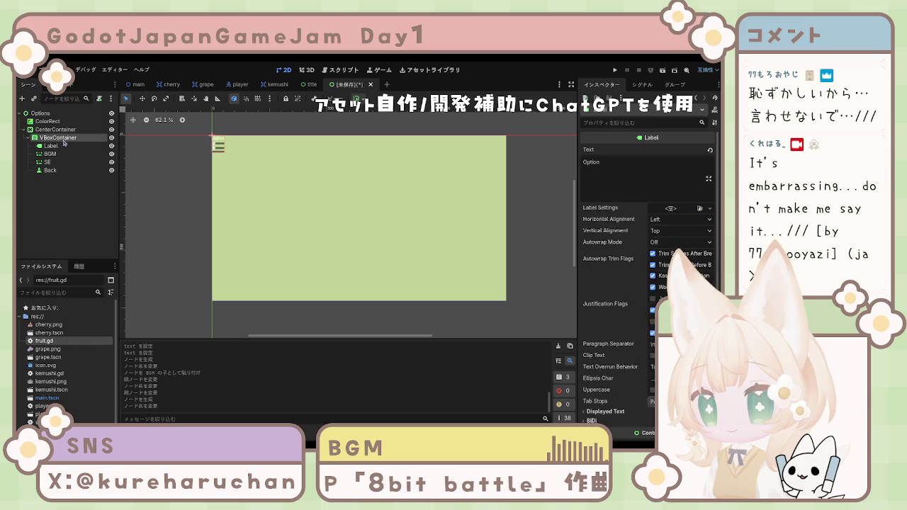
{"action": "left_click", "coordinate": [82, 205]}
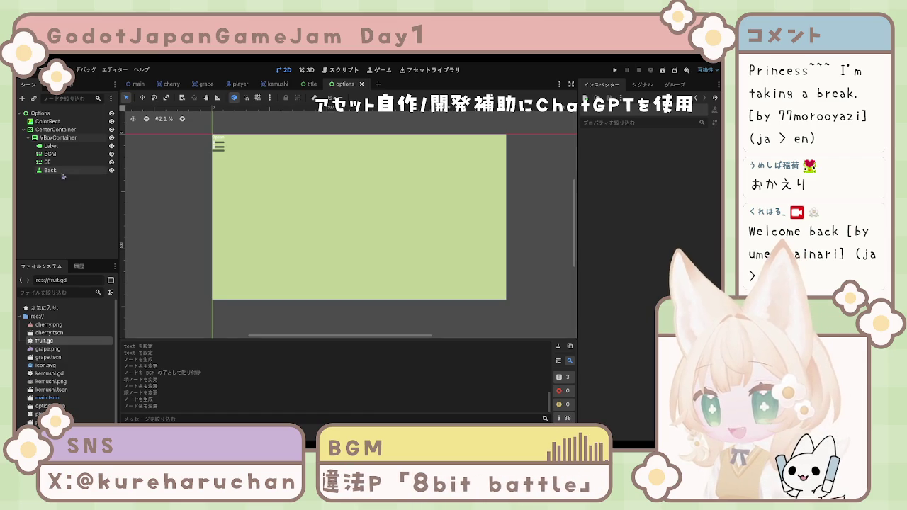
Try repositioning the column's child nodes and inspect the CenterContainer's layout properties.
{"action": "left_click_drag", "start_coordinate": [206, 131], "coordinate": [217, 159]}
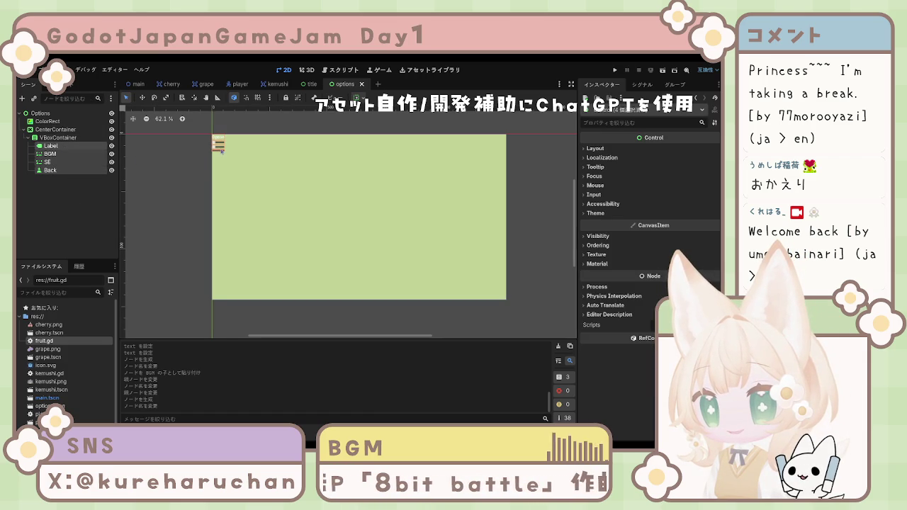
{"action": "left_click", "coordinate": [224, 151]}
{"action": "left_click", "coordinate": [58, 138]}
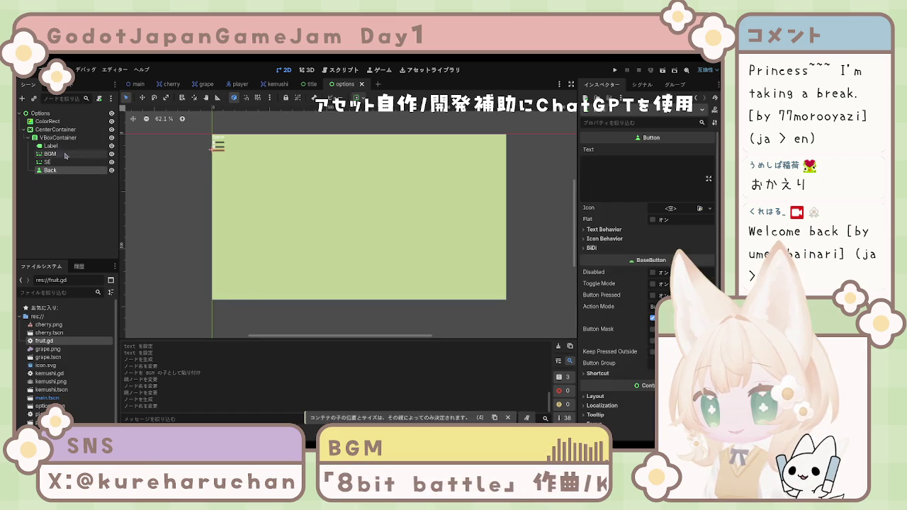
{"action": "left_click", "coordinate": [220, 146]}
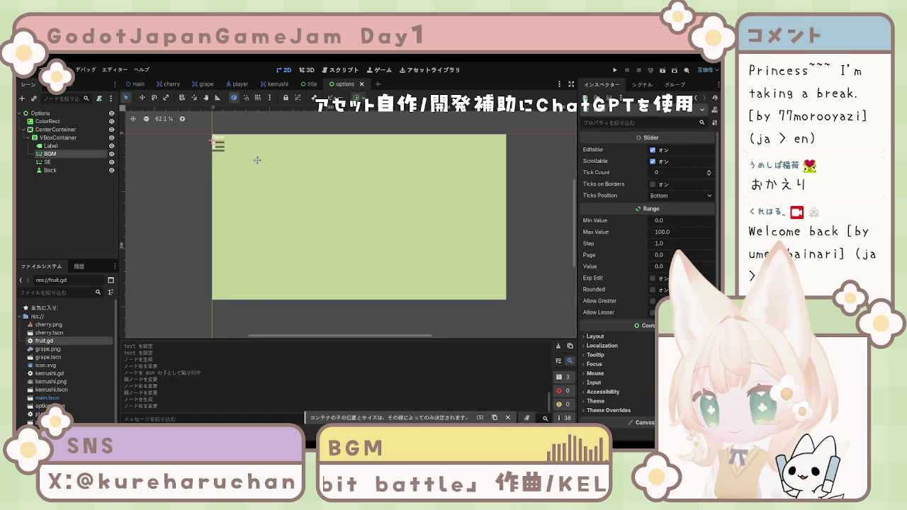
{"action": "left_click", "coordinate": [229, 148]}
{"action": "left_click", "coordinate": [229, 148]}
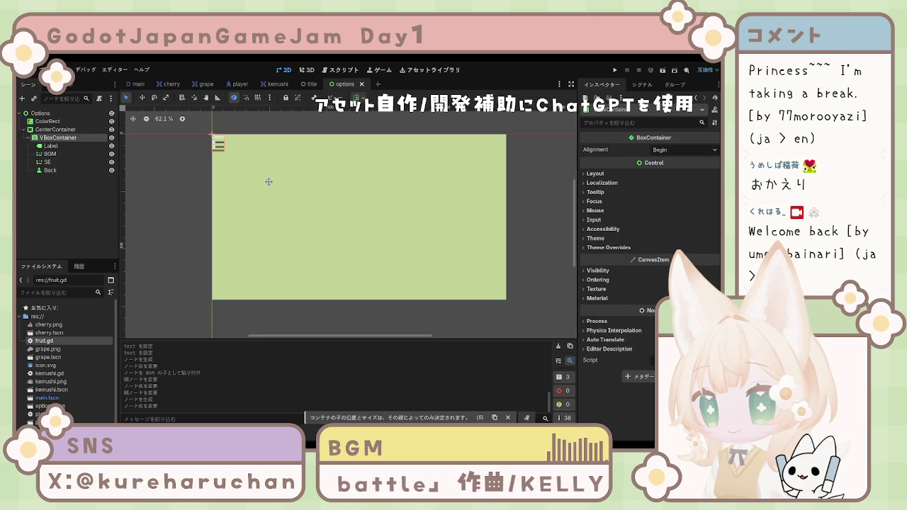
{"action": "left_click", "coordinate": [216, 141]}
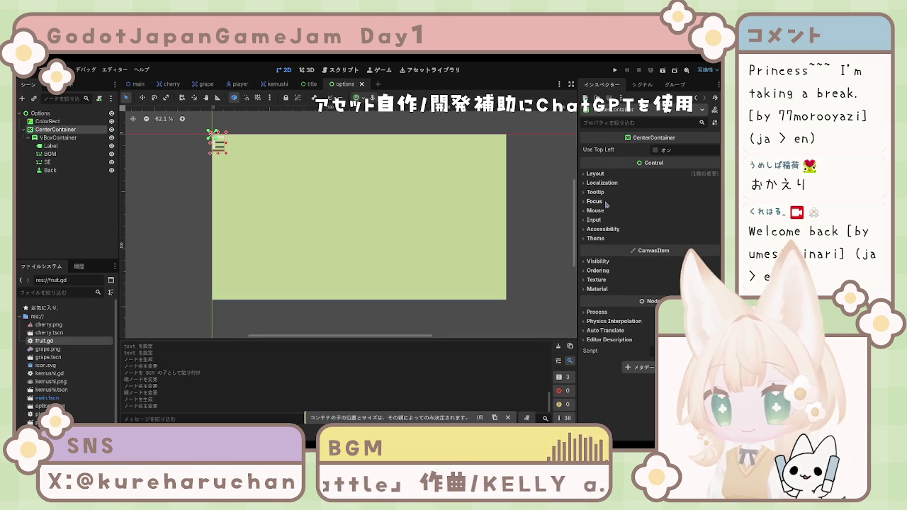
{"action": "left_click", "coordinate": [599, 174]}
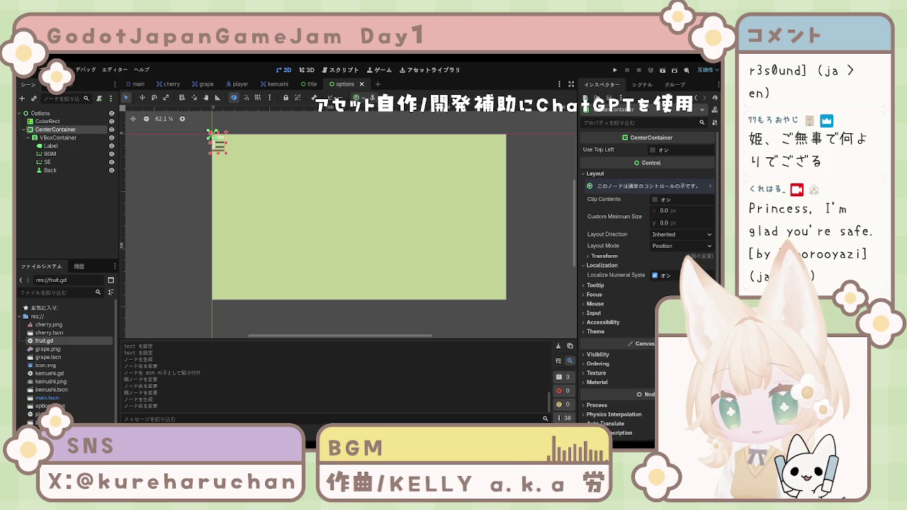
Select the Back node to view its properties.
{"action": "left_click", "coordinate": [51, 170]}
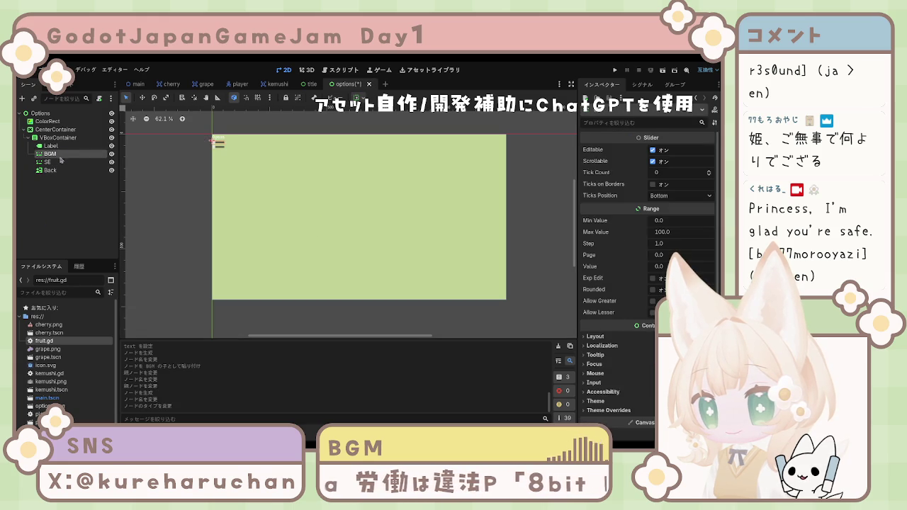
{"action": "left_click", "coordinate": [51, 146]}
{"action": "left_click", "coordinate": [78, 170]}
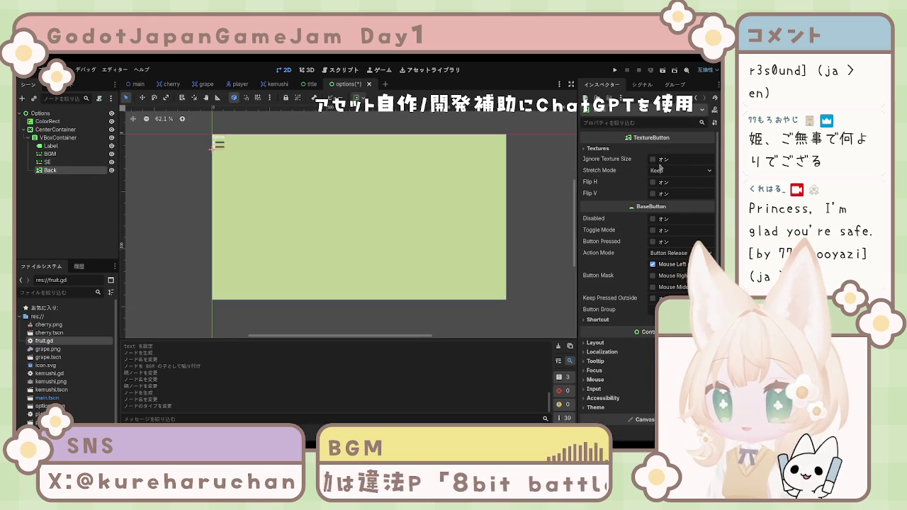
Show the Back button's texture slots, then stretch the CenterContainer across the green screen.
{"action": "left_click", "coordinate": [598, 149]}
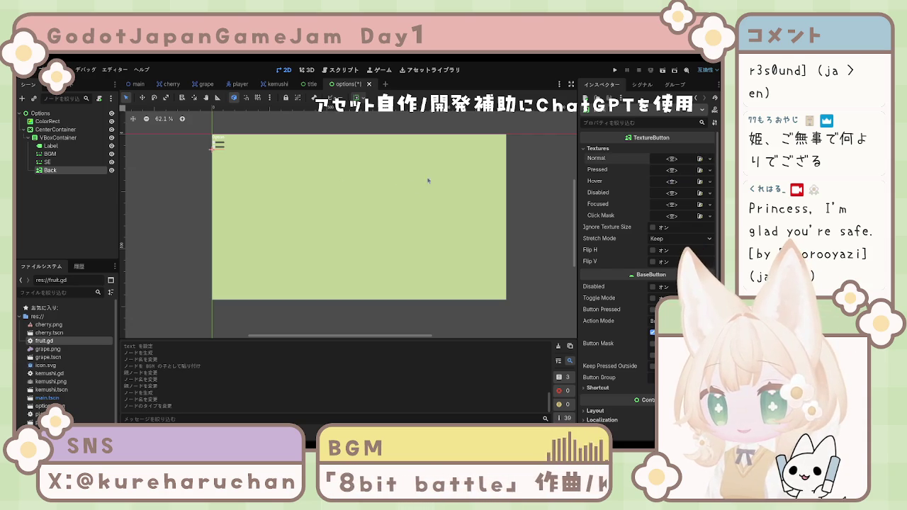
{"action": "left_click", "coordinate": [56, 205]}
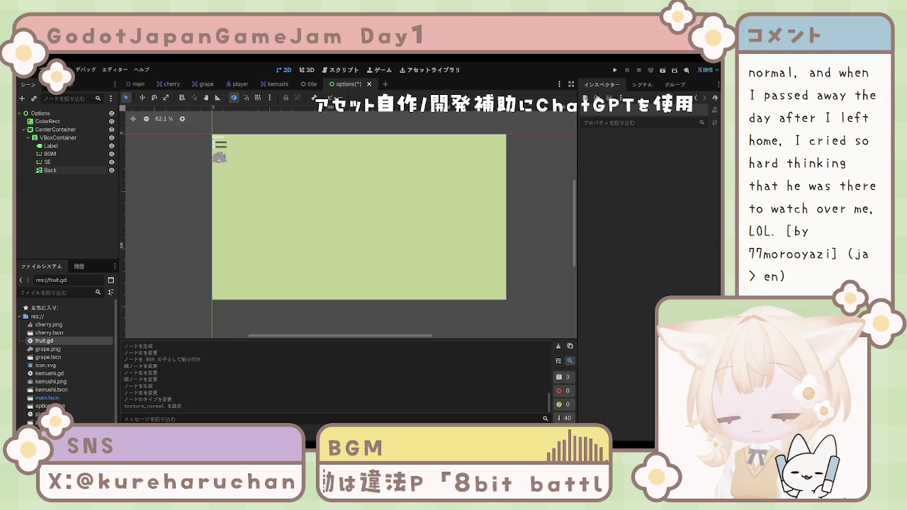
{"action": "left_click", "coordinate": [58, 137]}
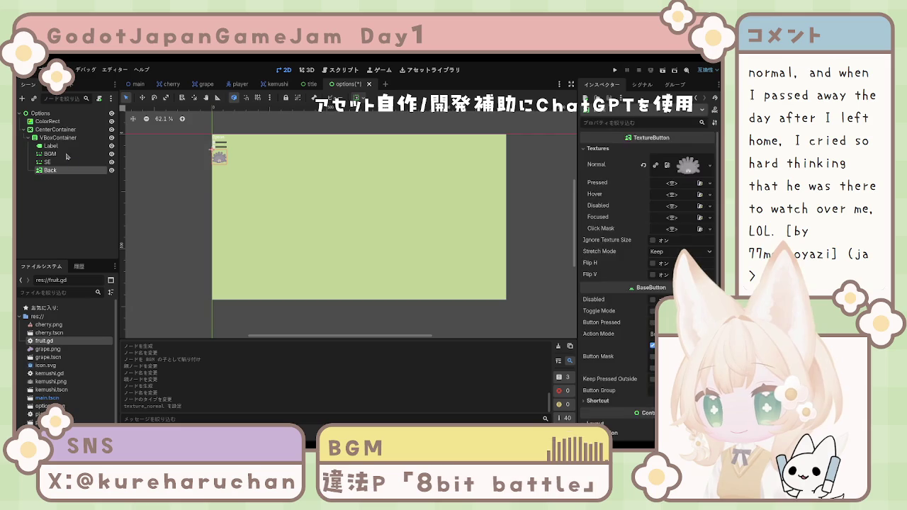
{"action": "left_click", "coordinate": [67, 132]}
{"action": "mouse_move", "coordinate": [228, 166]}
{"action": "left_mouse_down"}
{"action": "mouse_move", "coordinate": [263, 214]}
{"action": "mouse_move", "coordinate": [309, 246]}
{"action": "mouse_move", "coordinate": [501, 281]}
{"action": "mouse_move", "coordinate": [508, 303]}
{"action": "left_mouse_up"}
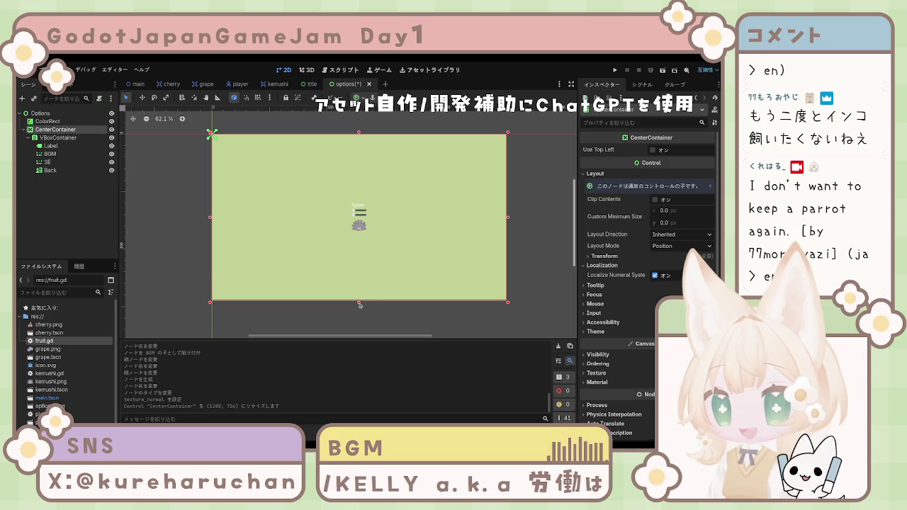
Set the CenterContainer's Size height to 720 in the Inspector's Transform section.
{"action": "left_click_drag", "start_coordinate": [359, 303], "coordinate": [360, 302]}
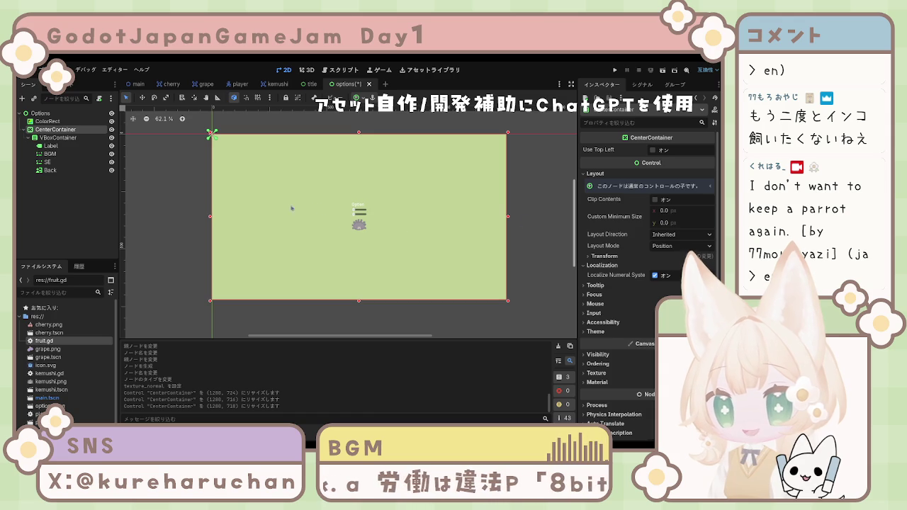
{"action": "left_click", "coordinate": [41, 114]}
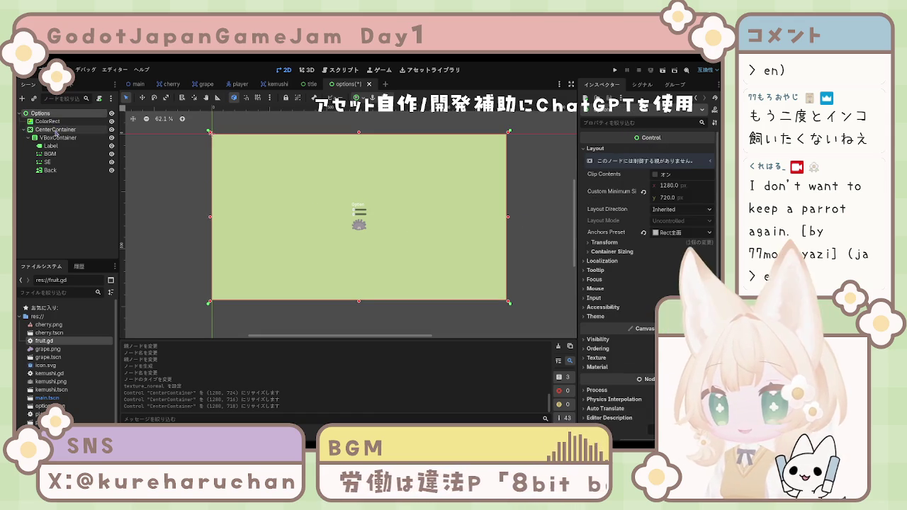
{"action": "left_click", "coordinate": [56, 131]}
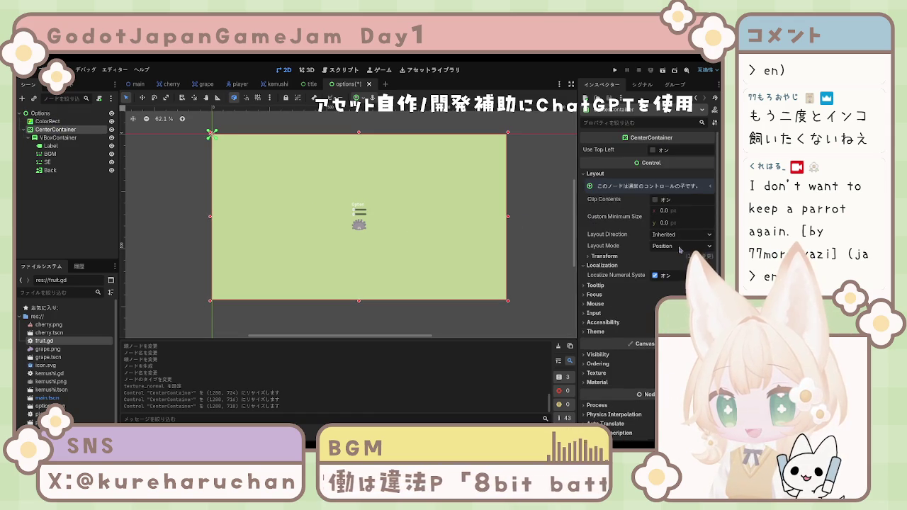
{"action": "left_click", "coordinate": [609, 256]}
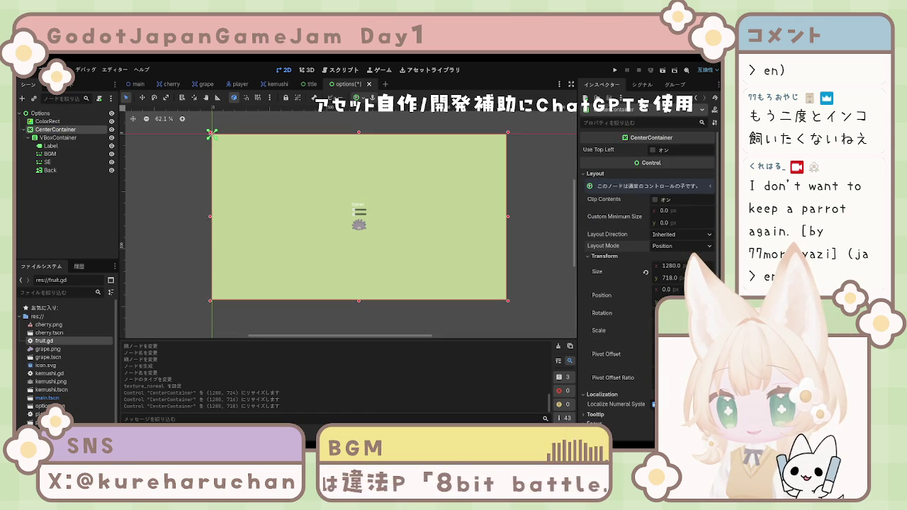
{"action": "left_click", "coordinate": [670, 278]}
{"action": "type", "text": "720"}
{"action": "key", "text": "Return"}
{"action": "left_click", "coordinate": [526, 282]}
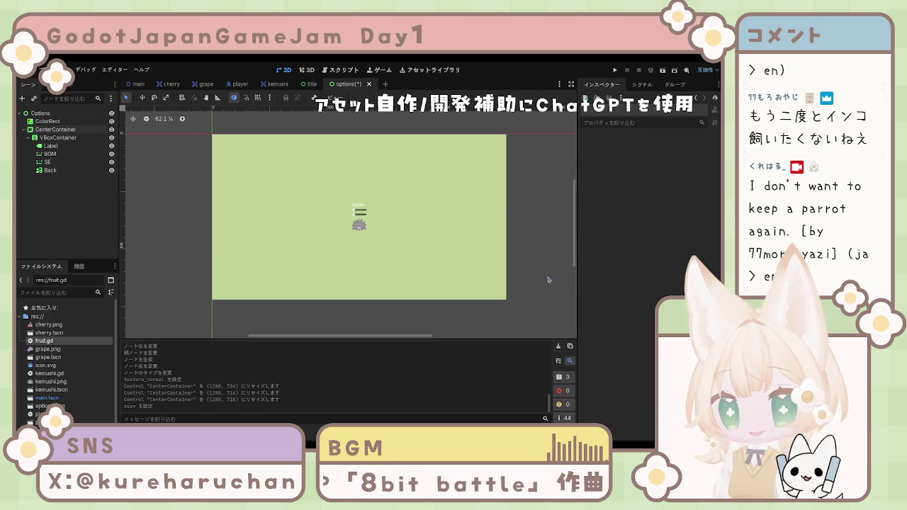
Check the VBoxContainer's Layout and Transform settings, then put the Label's 'Option' text into editing.
{"action": "left_click", "coordinate": [53, 138]}
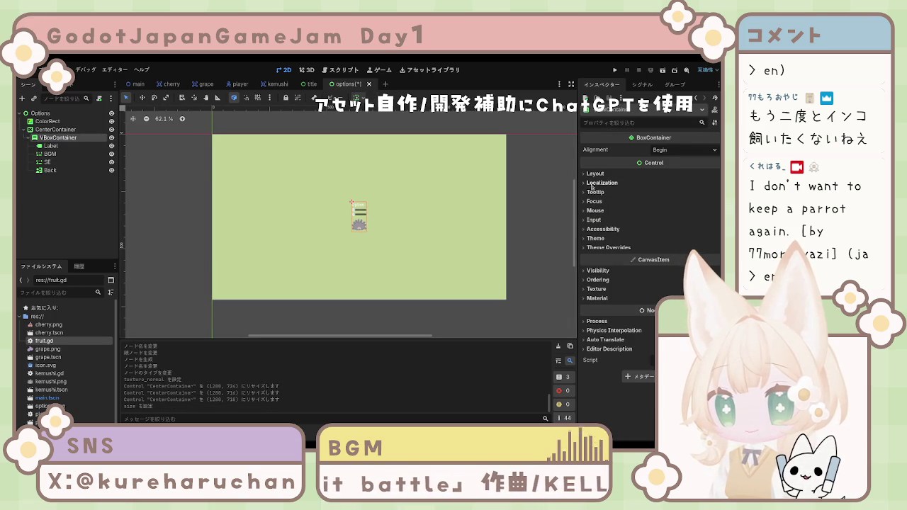
{"action": "left_click", "coordinate": [594, 174]}
{"action": "left_click", "coordinate": [605, 255]}
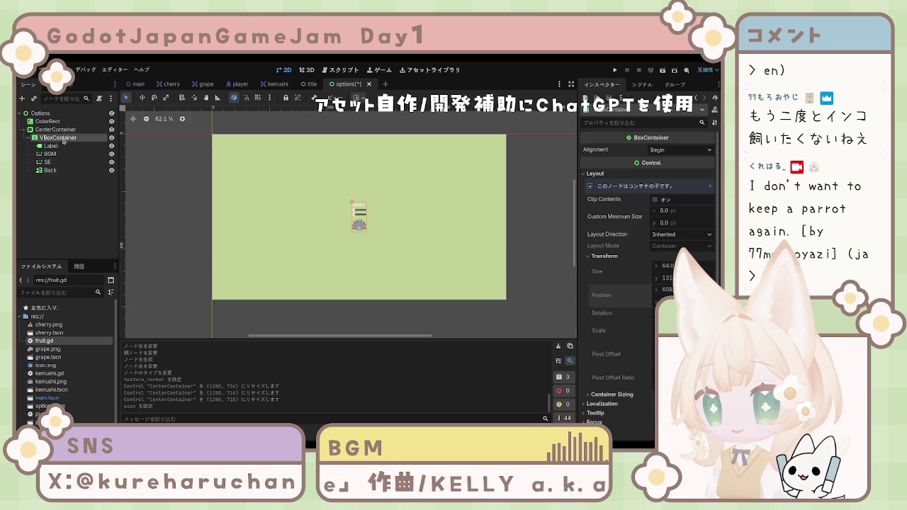
{"action": "left_click", "coordinate": [51, 146]}
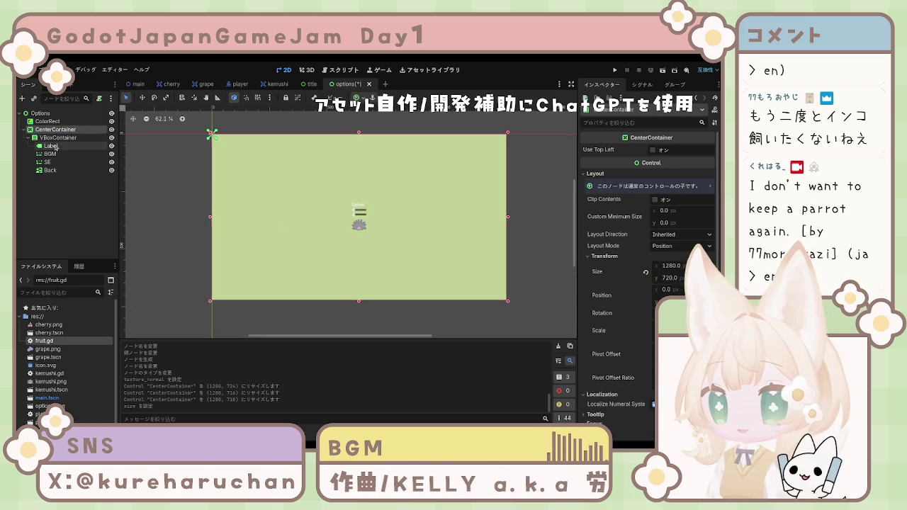
{"action": "left_click", "coordinate": [615, 183]}
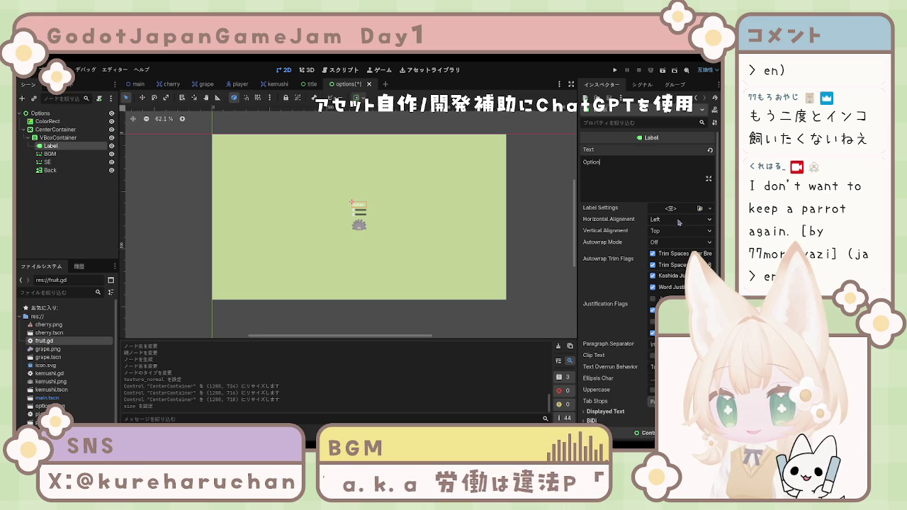
Set the Option label's horizontal and vertical alignment both to Center.
{"action": "left_click", "coordinate": [674, 243]}
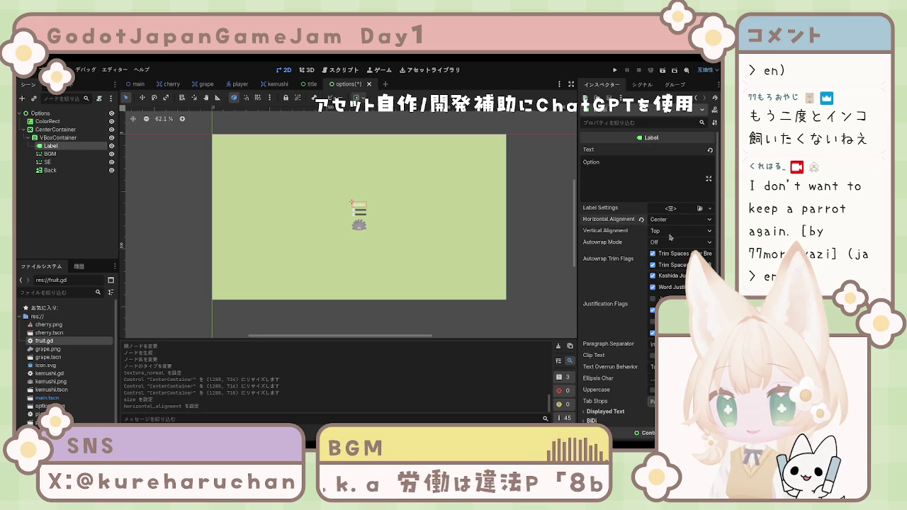
{"action": "left_click", "coordinate": [672, 258]}
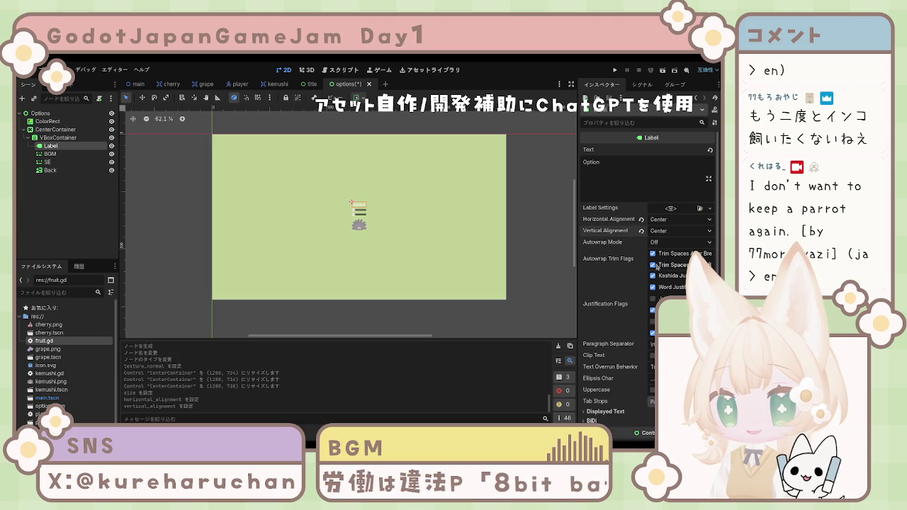
{"action": "scroll", "coordinate": [631, 310], "scroll_direction": "down", "scroll_amount": 3}
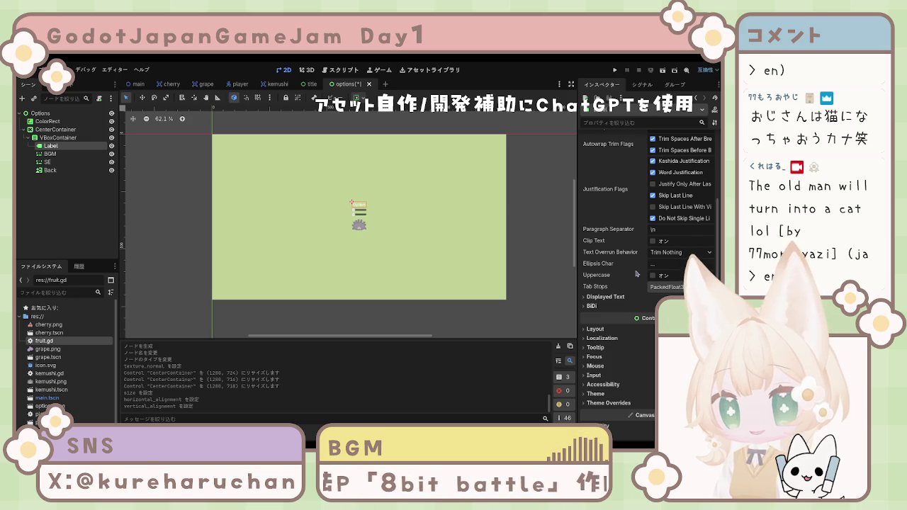
{"action": "scroll", "coordinate": [635, 275], "scroll_direction": "down", "scroll_amount": 1}
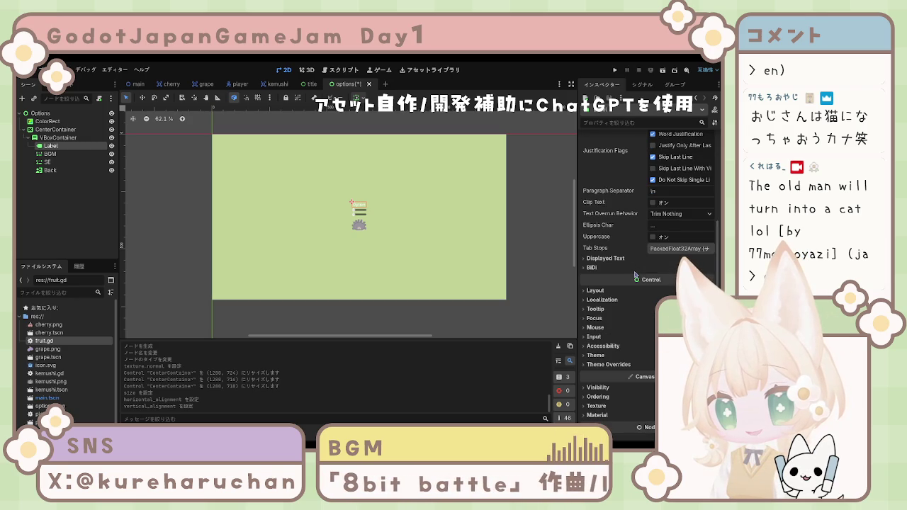
Review the label's visible-text, Layout and Tooltip sections in the Inspector, then deselect it.
{"action": "left_click", "coordinate": [598, 259]}
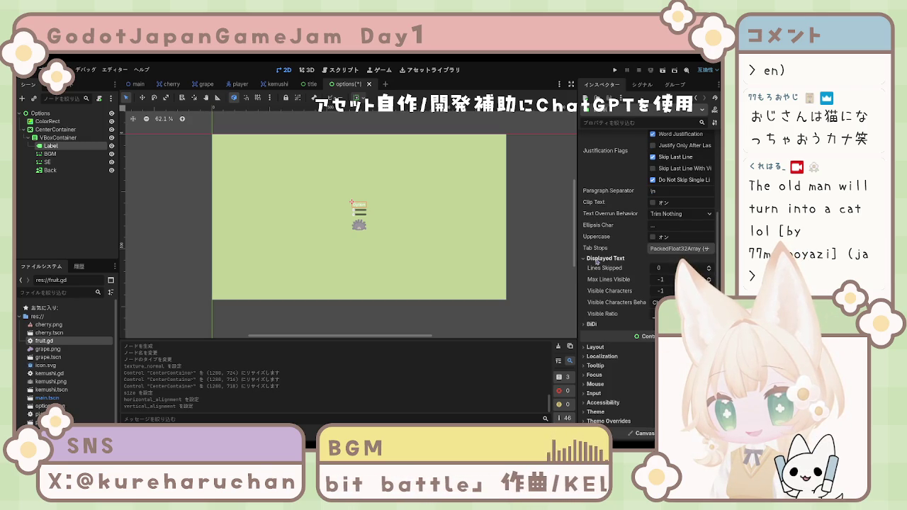
{"action": "left_click", "coordinate": [597, 260]}
{"action": "scroll", "coordinate": [601, 286], "scroll_direction": "down", "scroll_amount": 1}
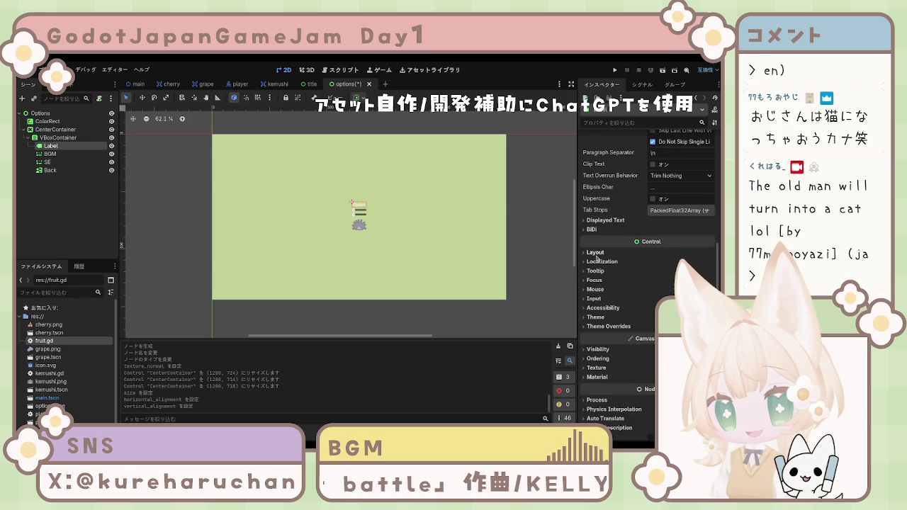
{"action": "left_click", "coordinate": [596, 253]}
{"action": "left_click", "coordinate": [596, 253]}
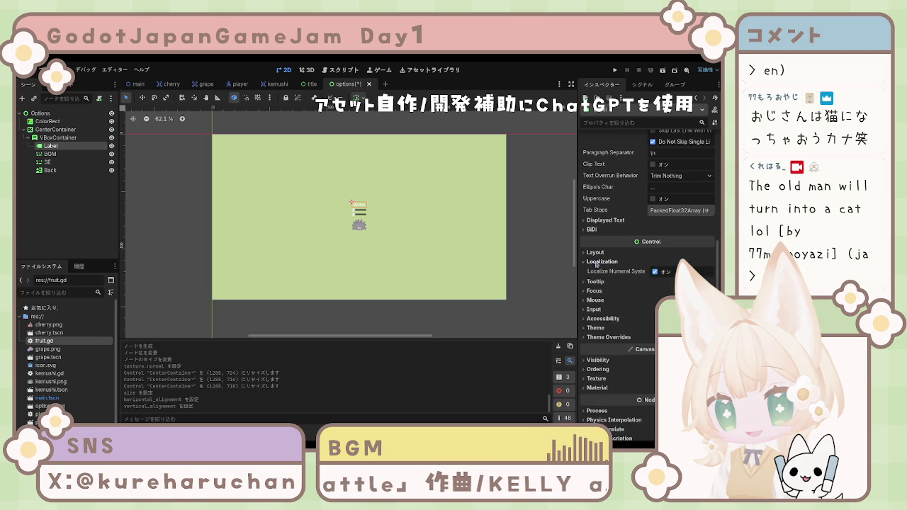
{"action": "left_click", "coordinate": [595, 272]}
{"action": "left_click", "coordinate": [595, 273]}
{"action": "left_click", "coordinate": [595, 272]}
{"action": "left_click", "coordinate": [596, 273]}
{"action": "scroll", "coordinate": [615, 280], "scroll_direction": "up", "scroll_amount": 4}
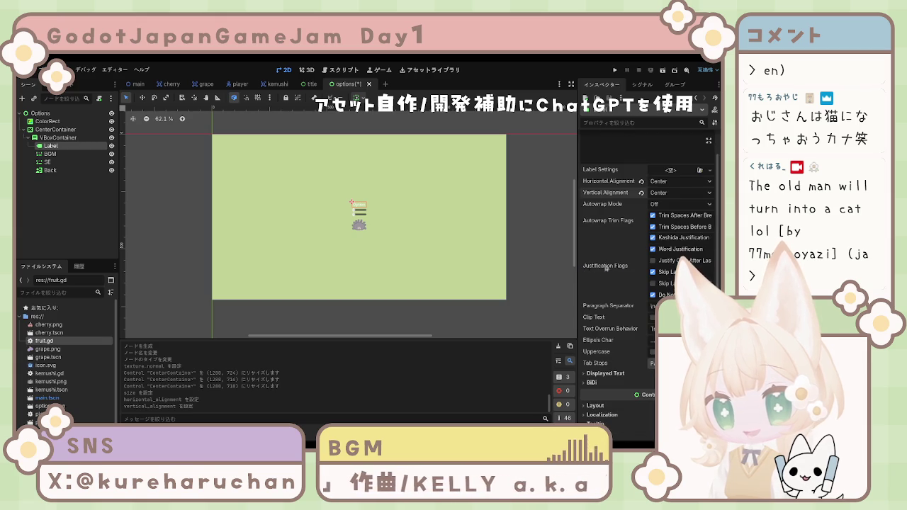
{"action": "left_click", "coordinate": [528, 254]}
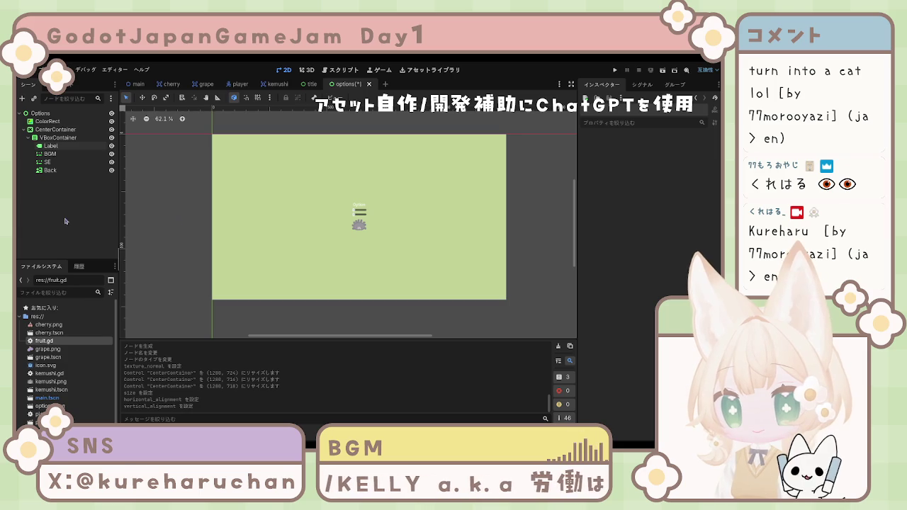
{"action": "left_click", "coordinate": [49, 154]}
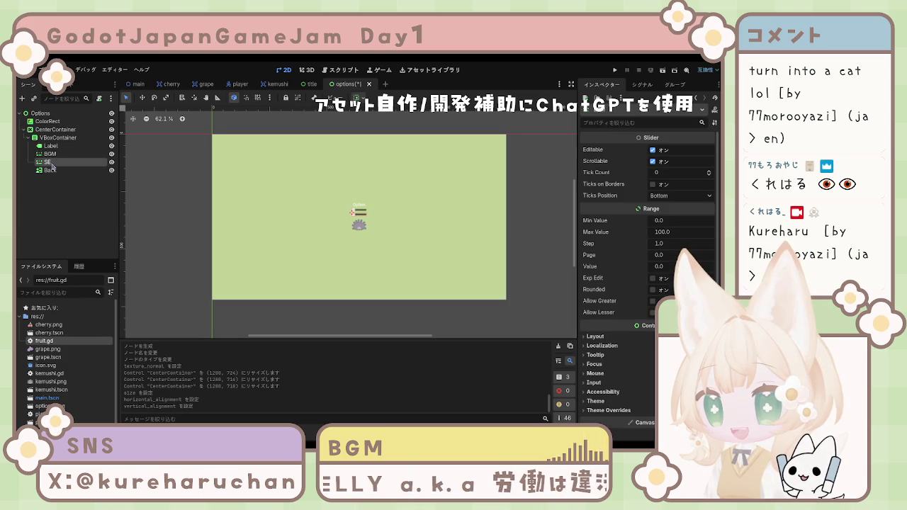
{"action": "left_click", "coordinate": [51, 145]}
{"action": "left_click", "coordinate": [51, 154]}
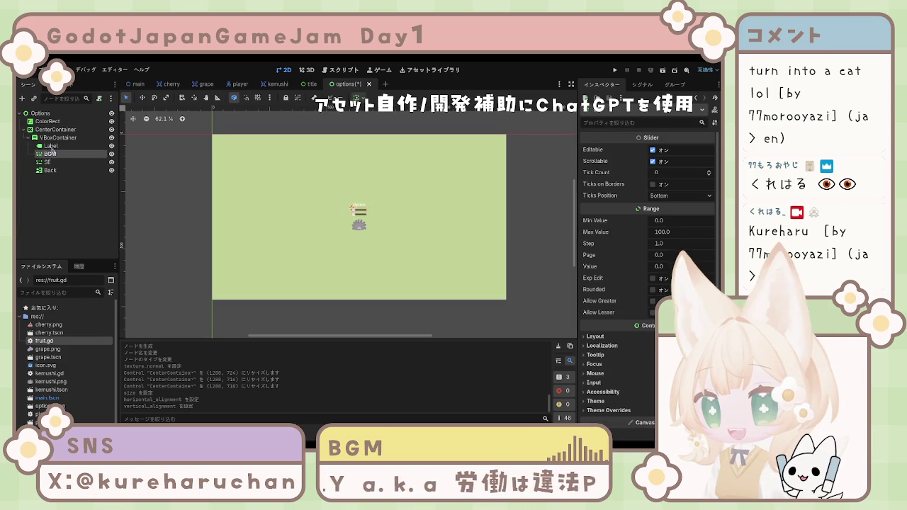
{"action": "left_click", "coordinate": [294, 229]}
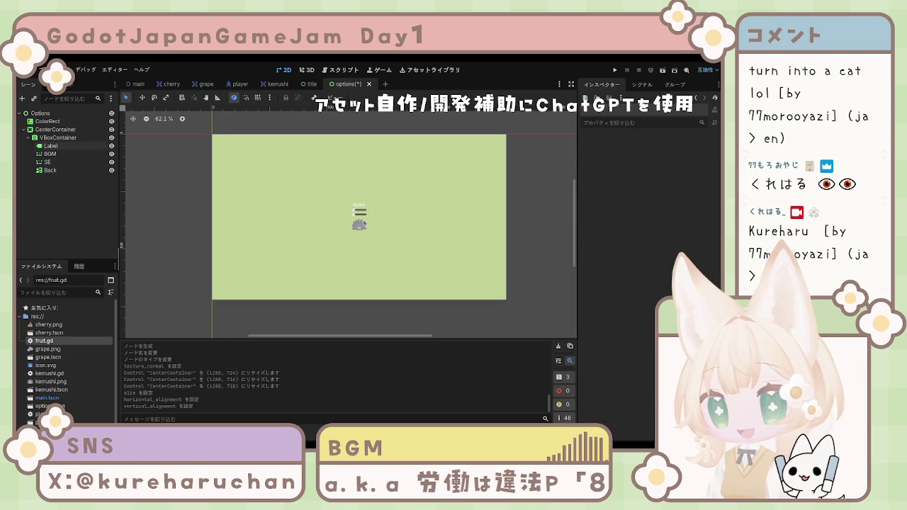
{"action": "left_click", "coordinate": [363, 222]}
{"action": "left_click", "coordinate": [360, 213]}
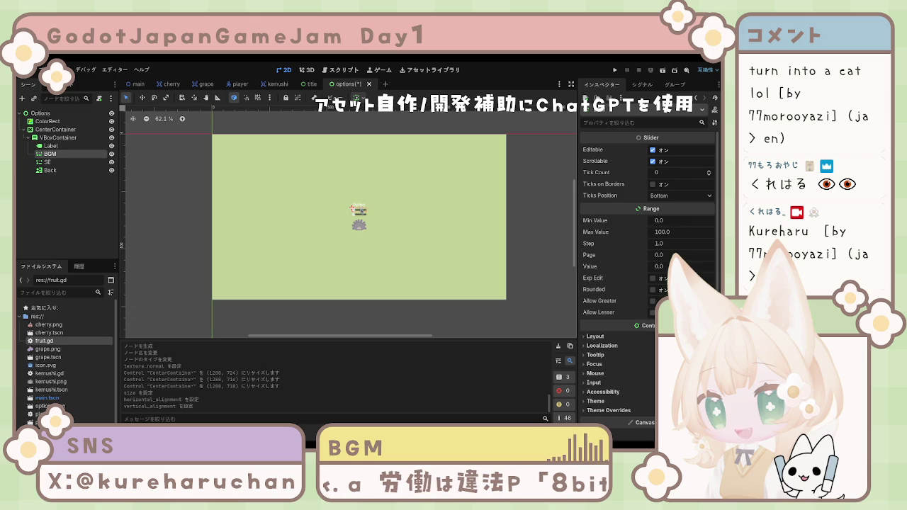
{"action": "left_click", "coordinate": [353, 204]}
{"action": "left_click", "coordinate": [359, 225], "text": "shift"}
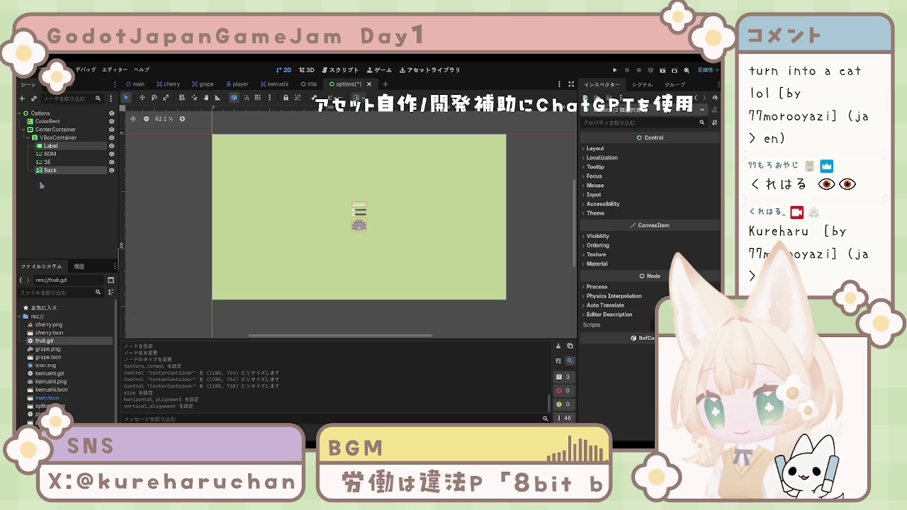
{"action": "left_click", "coordinate": [51, 162]}
{"action": "left_click", "coordinate": [57, 156]}
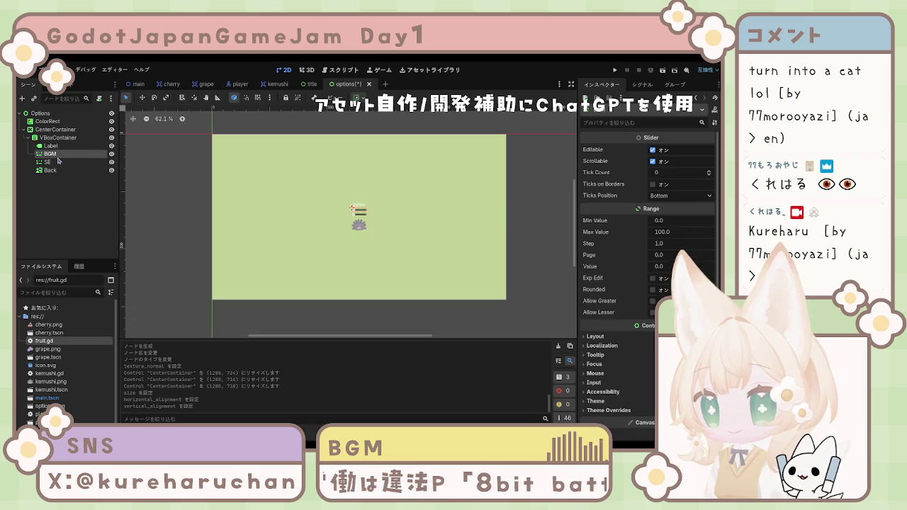
{"action": "key", "text": "Up"}
{"action": "key", "text": "Up"}
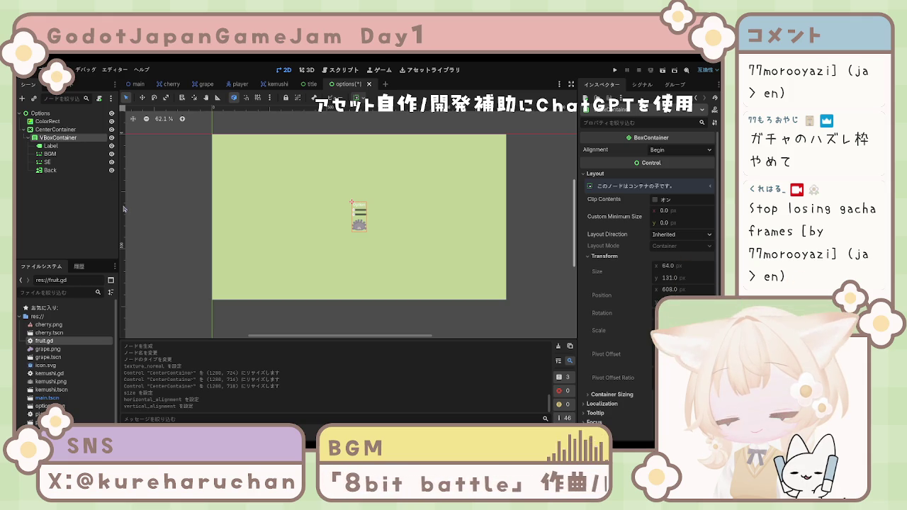
{"action": "left_click", "coordinate": [78, 186]}
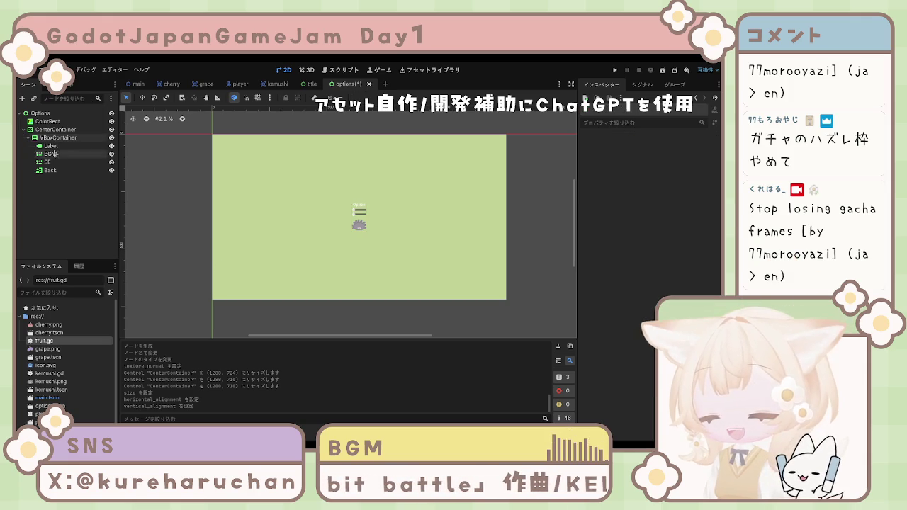
{"action": "left_click", "coordinate": [55, 130]}
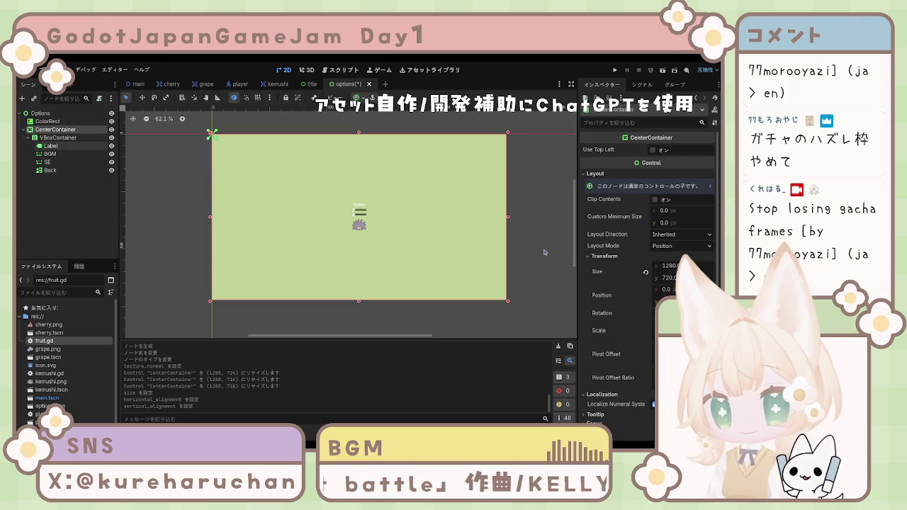
{"action": "scroll", "coordinate": [630, 289], "scroll_direction": "down", "scroll_amount": 5}
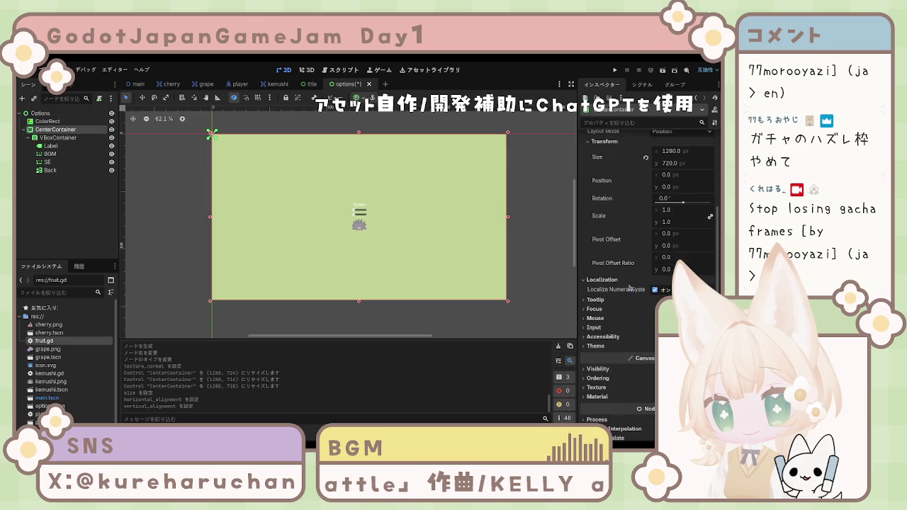
{"action": "scroll", "coordinate": [629, 289], "scroll_direction": "up", "scroll_amount": 5}
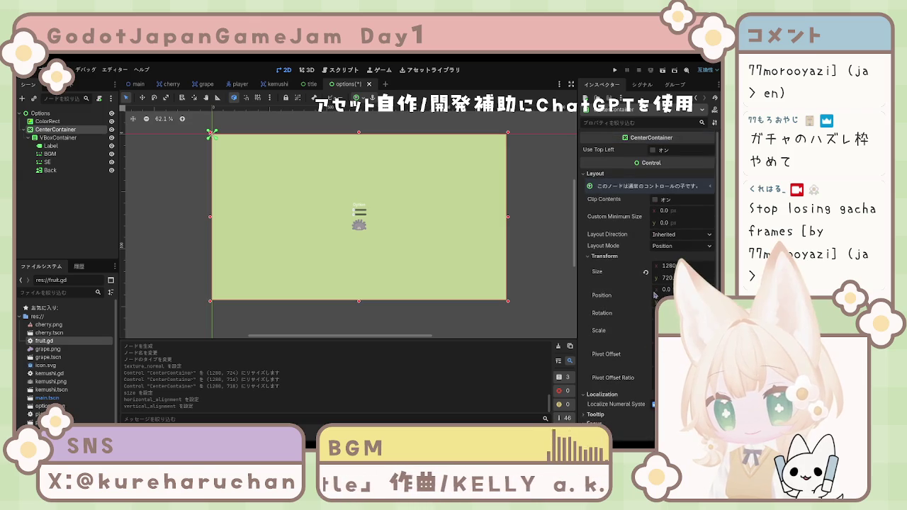
{"action": "left_click", "coordinate": [78, 227]}
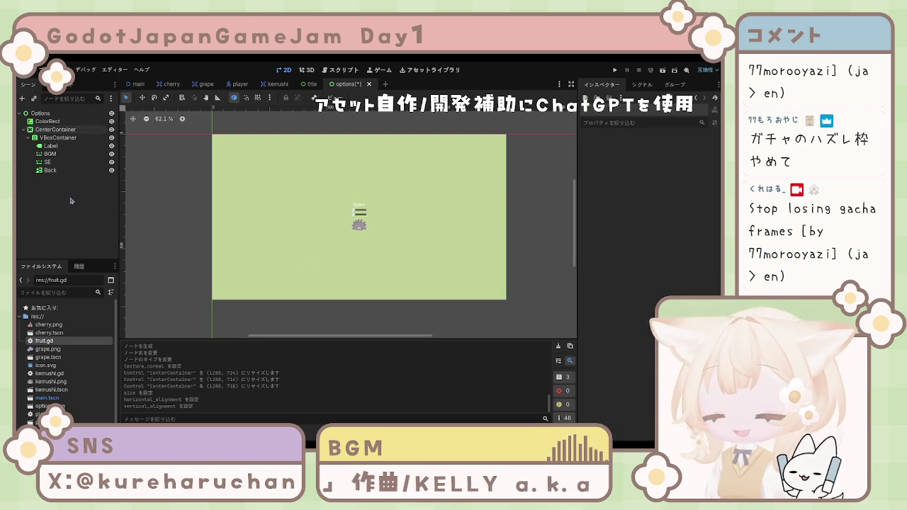
{"action": "left_click", "coordinate": [26, 130]}
{"action": "left_click", "coordinate": [26, 130]}
{"action": "left_click", "coordinate": [55, 130]}
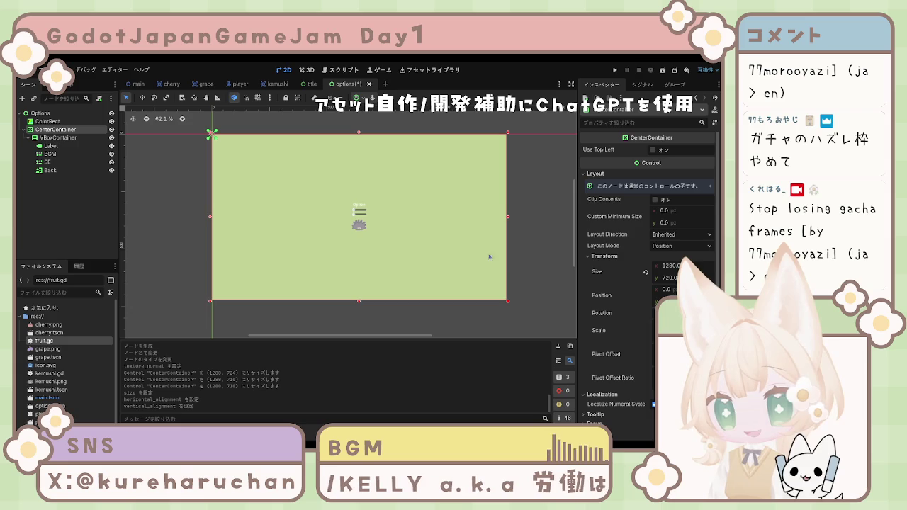
{"action": "left_click", "coordinate": [50, 145]}
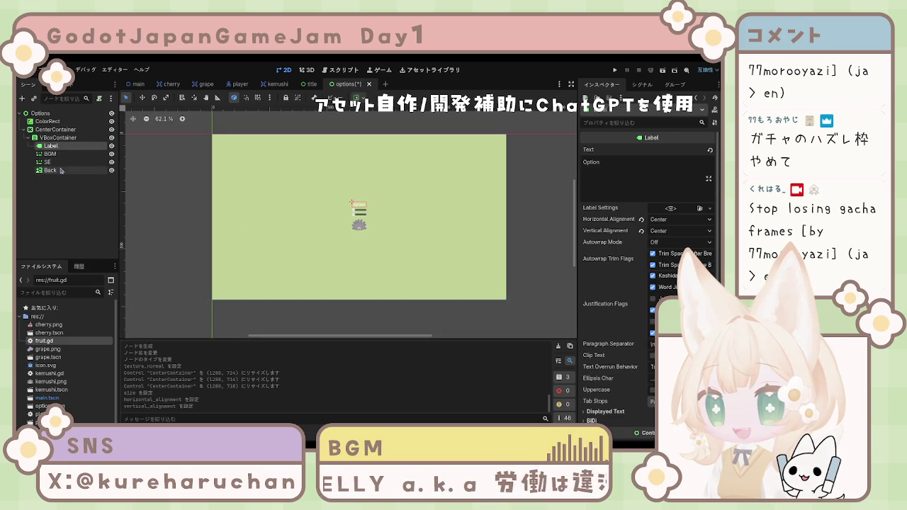
{"action": "left_click", "coordinate": [61, 170]}
{"action": "left_click", "coordinate": [57, 147]}
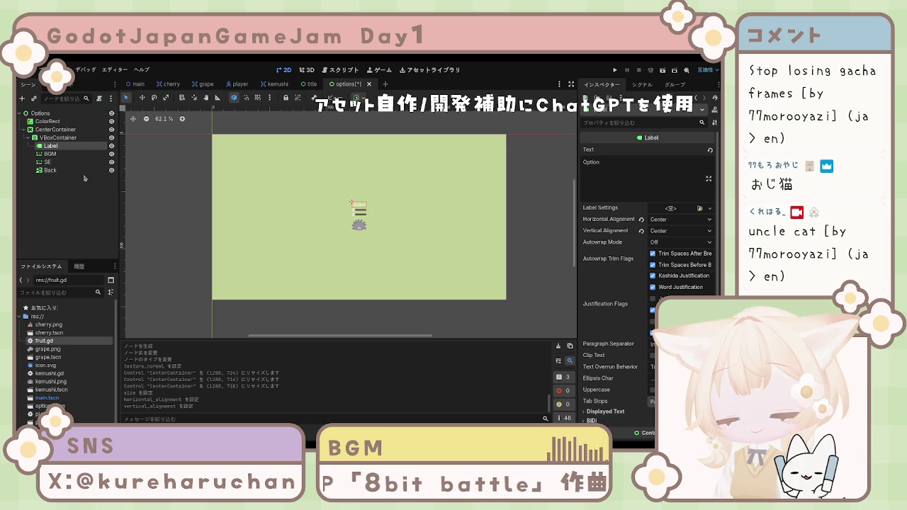
{"action": "left_click", "coordinate": [65, 171]}
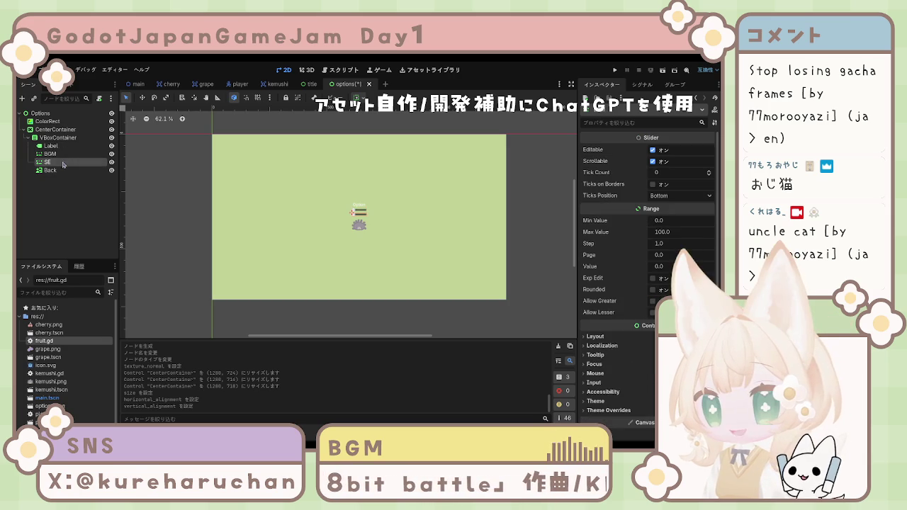
{"action": "left_click", "coordinate": [61, 163]}
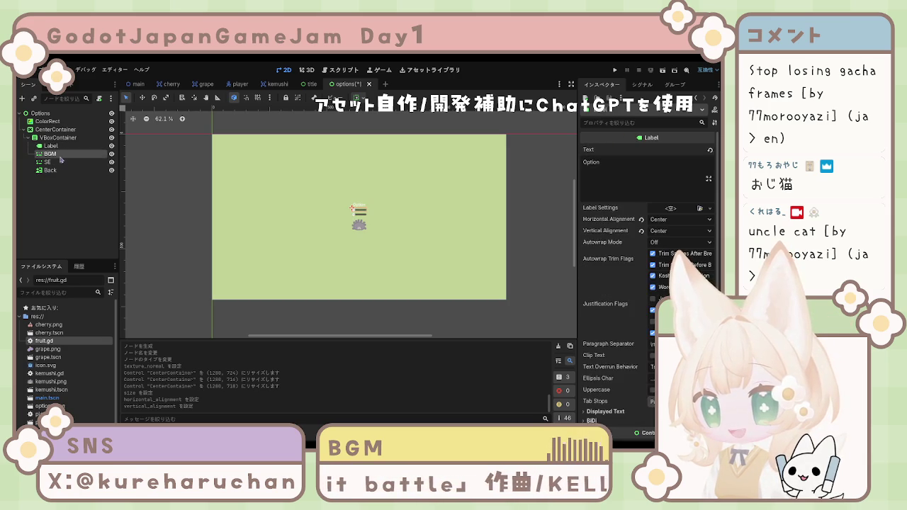
{"action": "left_click", "coordinate": [61, 171]}
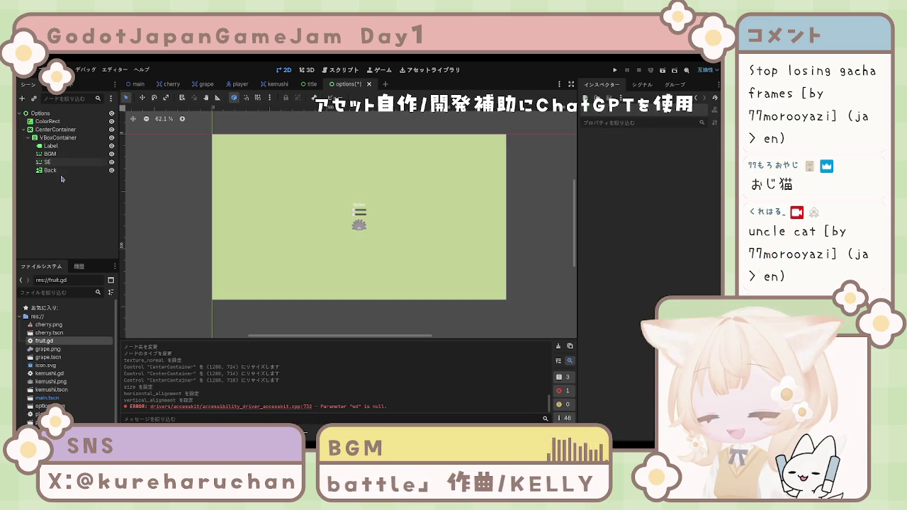
{"action": "left_click", "coordinate": [50, 146]}
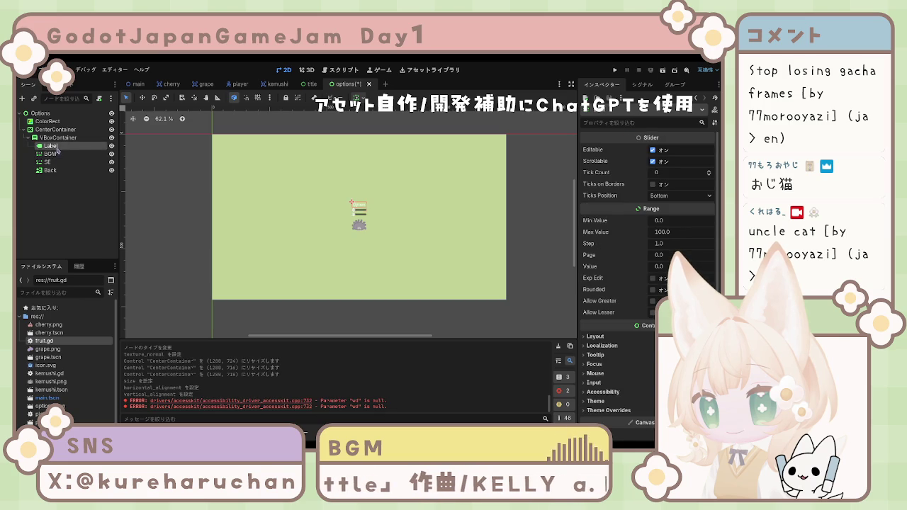
{"action": "left_click", "coordinate": [61, 171]}
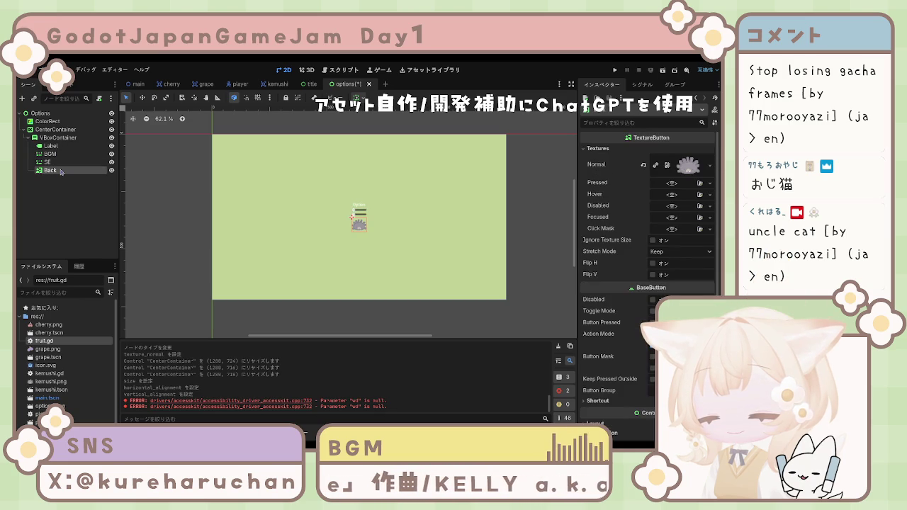
{"action": "left_click", "coordinate": [52, 146]}
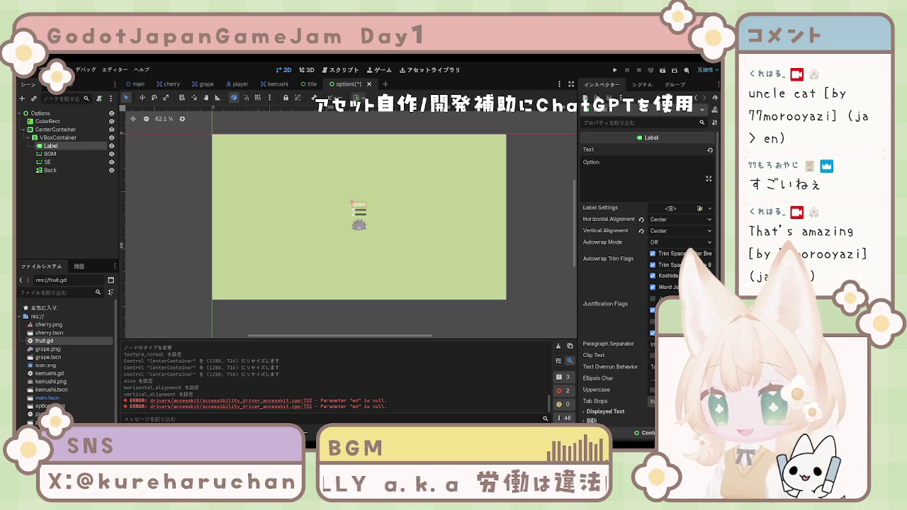
{"action": "left_click", "coordinate": [63, 168]}
{"action": "left_click", "coordinate": [54, 154]}
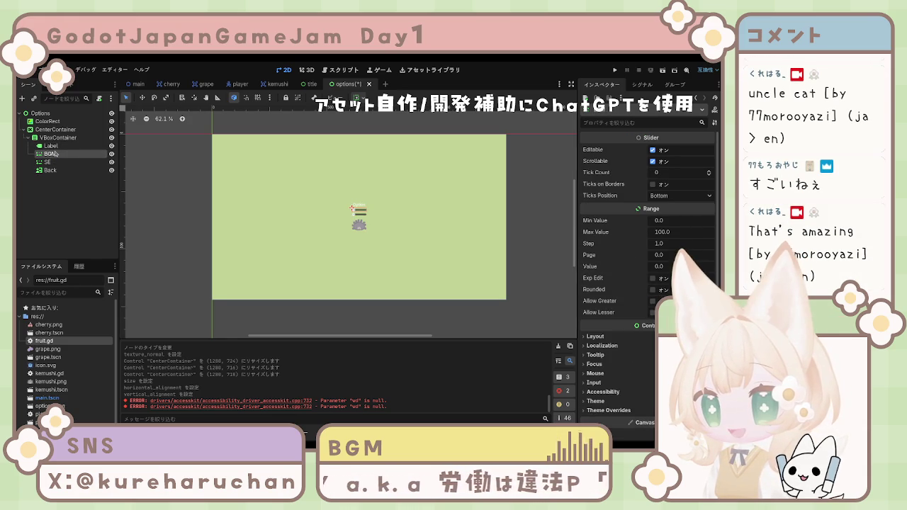
{"action": "left_click", "coordinate": [54, 162]}
{"action": "left_click", "coordinate": [61, 171]}
{"action": "left_click", "coordinate": [61, 162]}
{"action": "left_click", "coordinate": [62, 154]}
{"action": "left_click", "coordinate": [62, 148]}
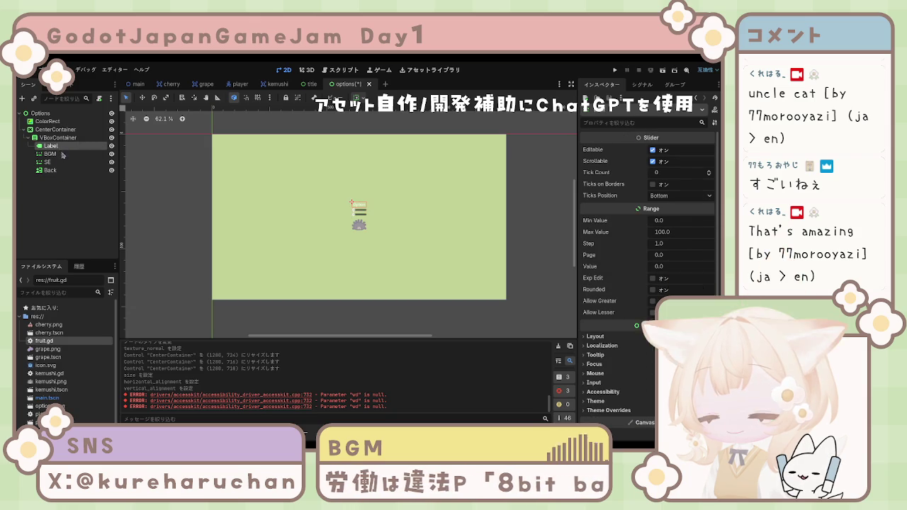
{"action": "left_click", "coordinate": [62, 153]}
{"action": "left_click", "coordinate": [457, 119]}
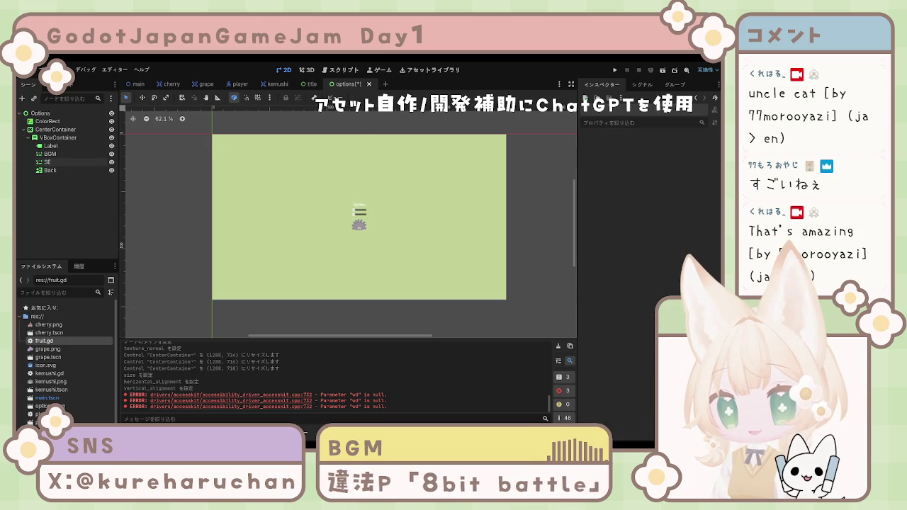
{"action": "left_click", "coordinate": [53, 164]}
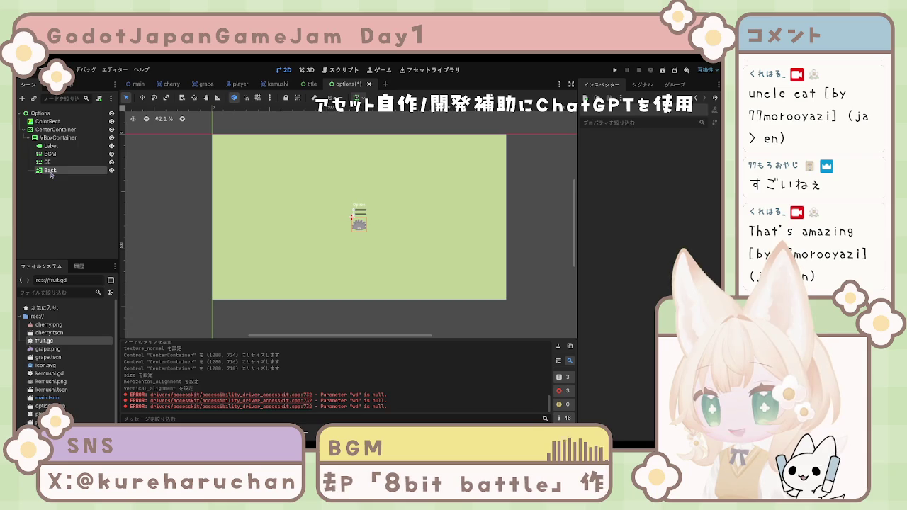
{"action": "left_click", "coordinate": [51, 162]}
{"action": "left_click", "coordinate": [51, 145]}
{"action": "left_click", "coordinate": [62, 163]}
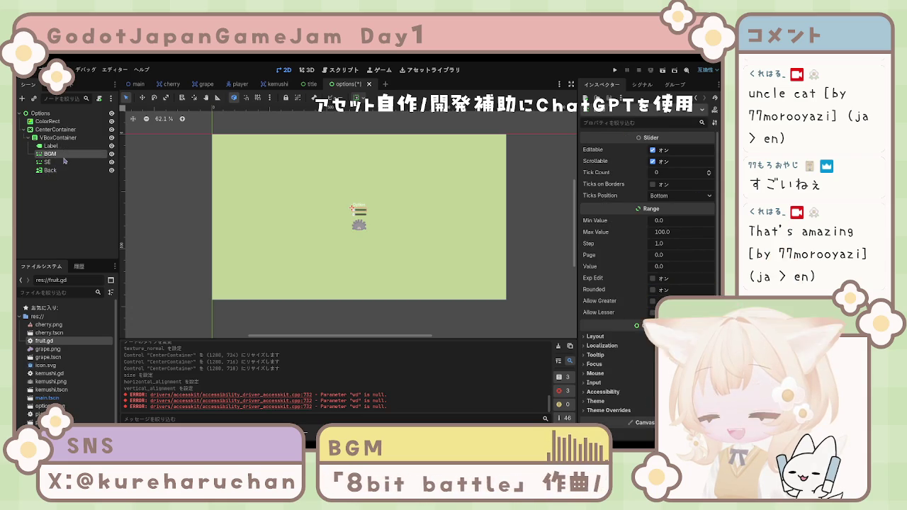
{"action": "left_click", "coordinate": [68, 171]}
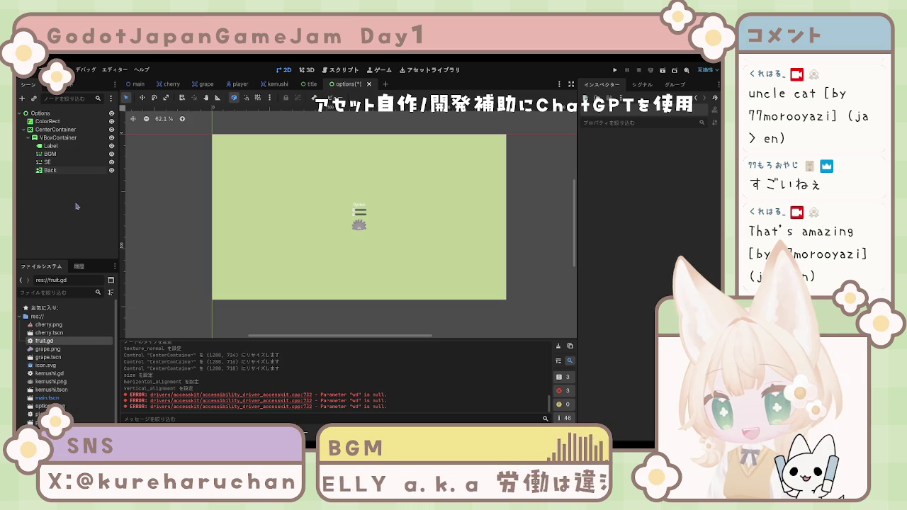
{"action": "left_click", "coordinate": [57, 163]}
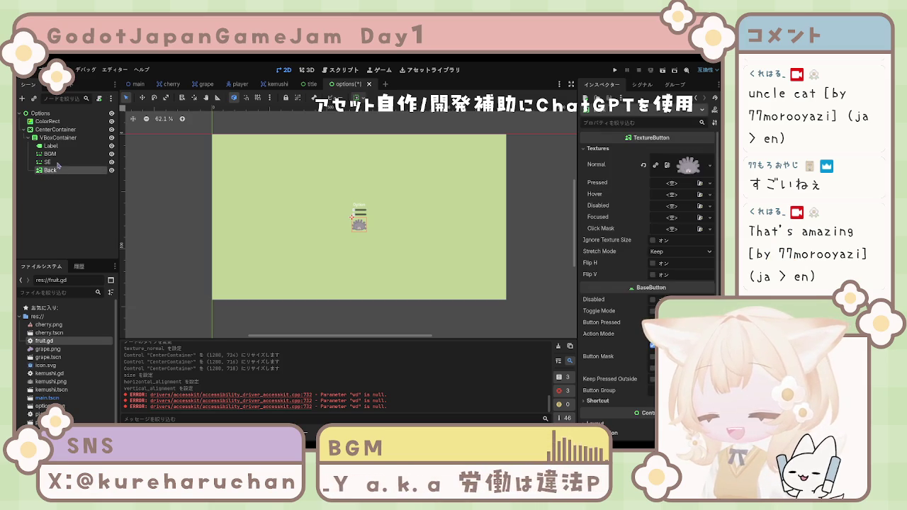
{"action": "left_click", "coordinate": [59, 146]}
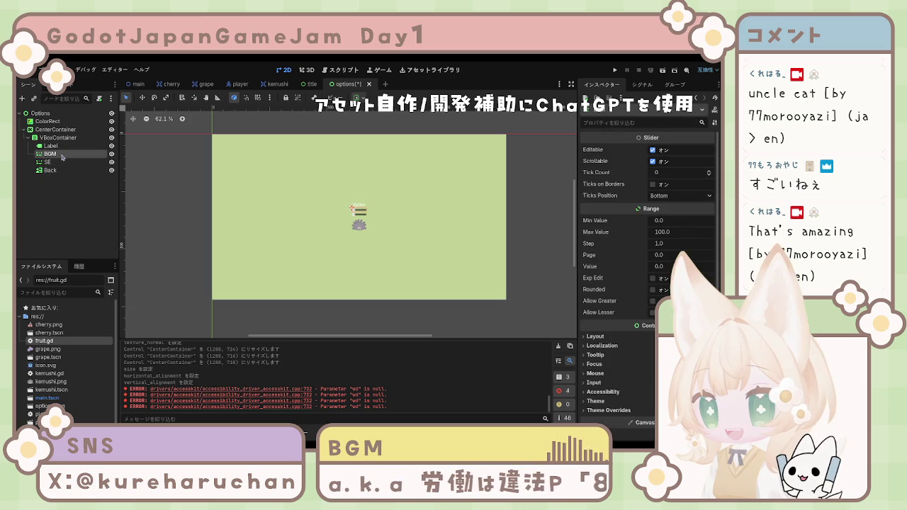
{"action": "left_click", "coordinate": [61, 139]}
{"action": "left_click", "coordinate": [78, 206]}
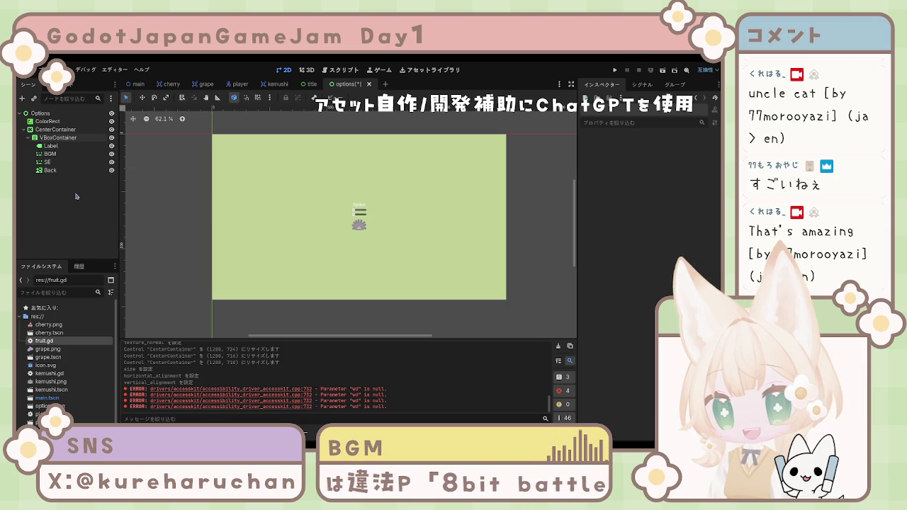
{"action": "left_click", "coordinate": [59, 154]}
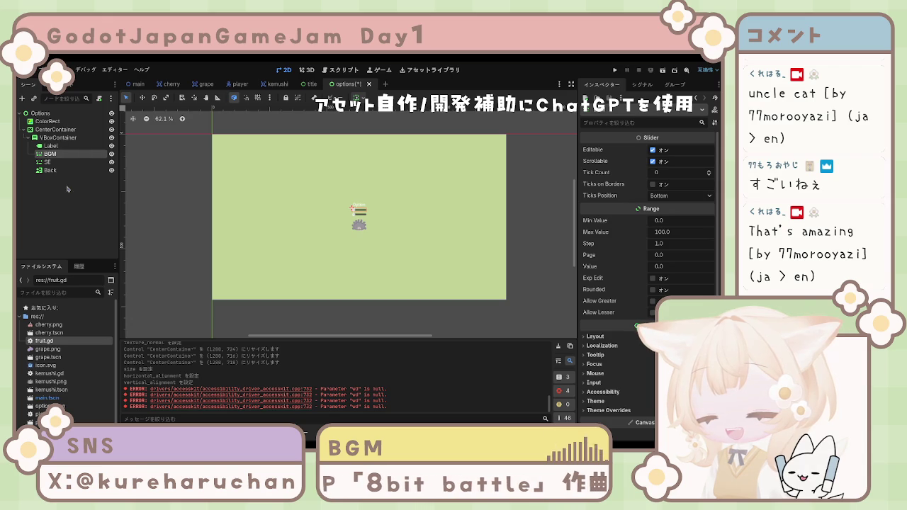
{"action": "left_click", "coordinate": [51, 146]}
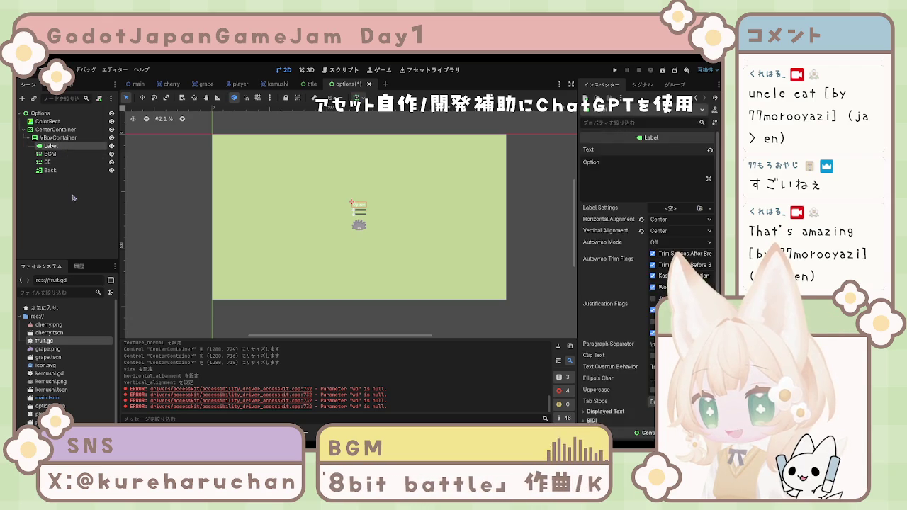
{"action": "left_click", "coordinate": [545, 149]}
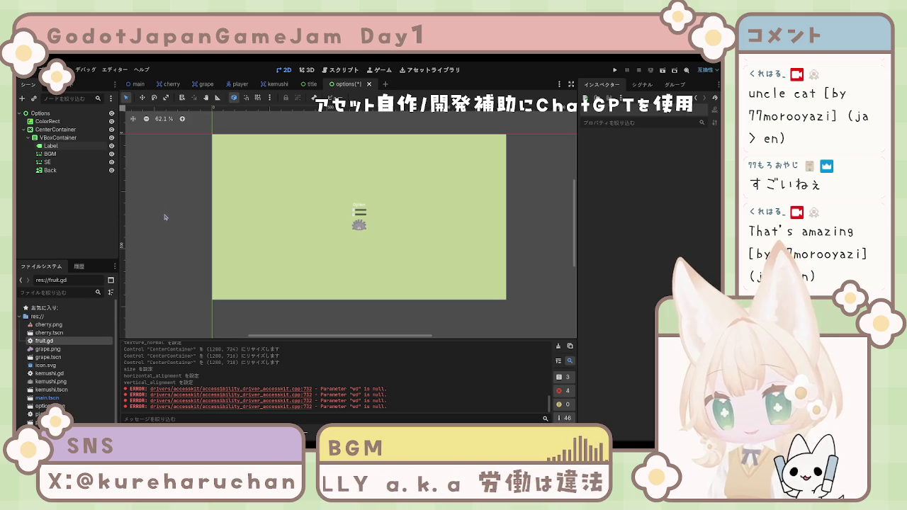
{"action": "left_click", "coordinate": [62, 162]}
{"action": "left_click", "coordinate": [61, 153]}
{"action": "left_click", "coordinate": [53, 145]}
{"action": "left_click", "coordinate": [57, 153]}
{"action": "left_click", "coordinate": [63, 162]}
{"action": "left_click", "coordinate": [60, 153]}
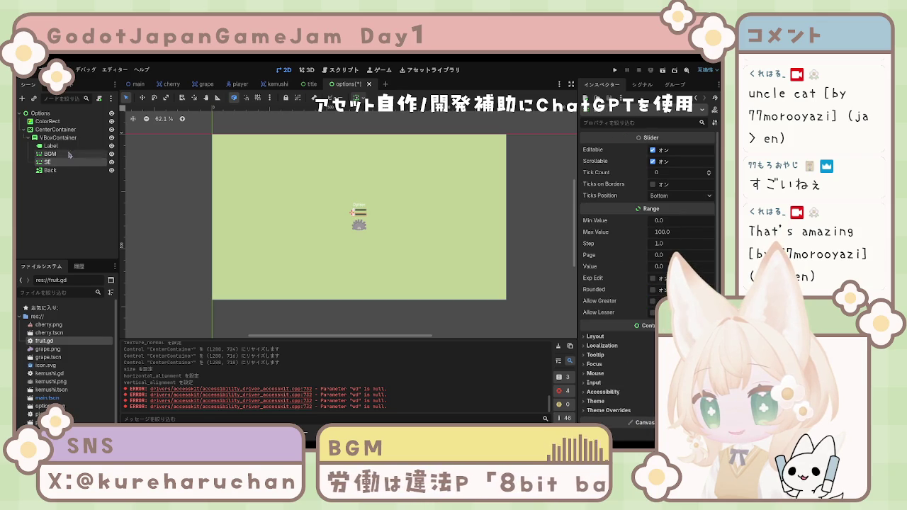
{"action": "left_click", "coordinate": [53, 146]}
{"action": "left_click", "coordinate": [61, 153]}
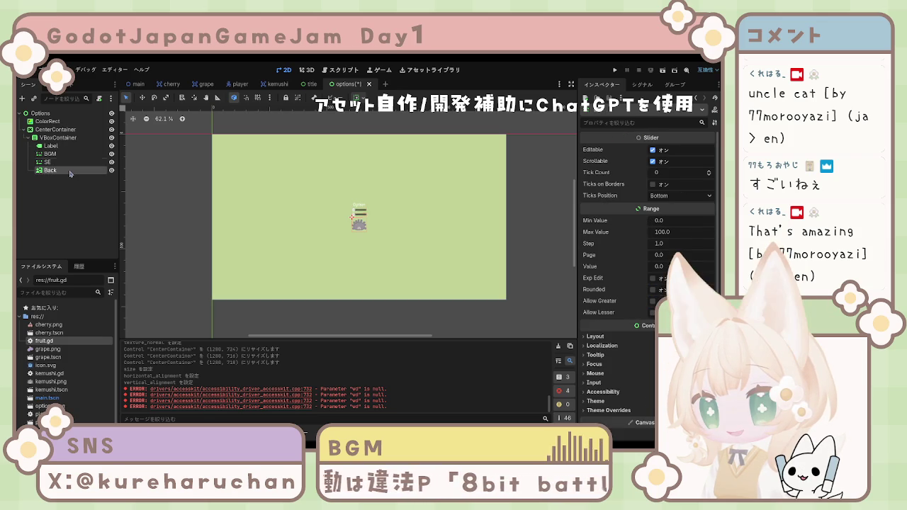
{"action": "left_click", "coordinate": [61, 170]}
{"action": "left_click", "coordinate": [63, 161]}
{"action": "left_click", "coordinate": [60, 153]}
{"action": "left_click", "coordinate": [68, 147]}
{"action": "left_click", "coordinate": [67, 162]}
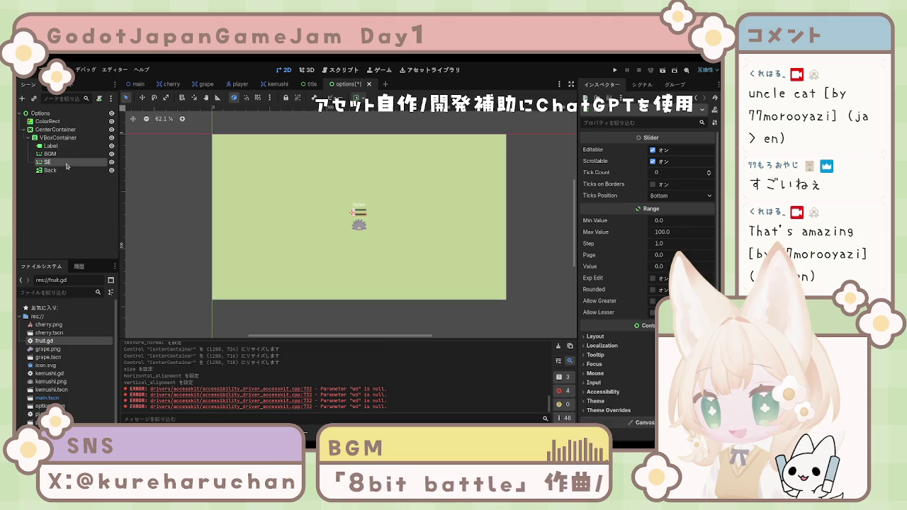
{"action": "left_click", "coordinate": [71, 171]}
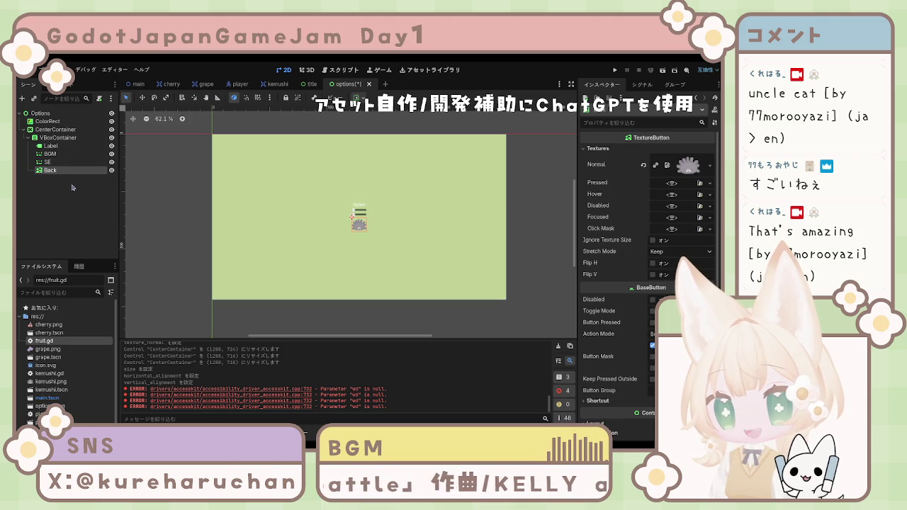
{"action": "left_click", "coordinate": [62, 162]}
{"action": "left_click", "coordinate": [60, 149]}
{"action": "left_click", "coordinate": [61, 154]}
{"action": "left_click", "coordinate": [61, 146]}
{"action": "left_click", "coordinate": [68, 197]}
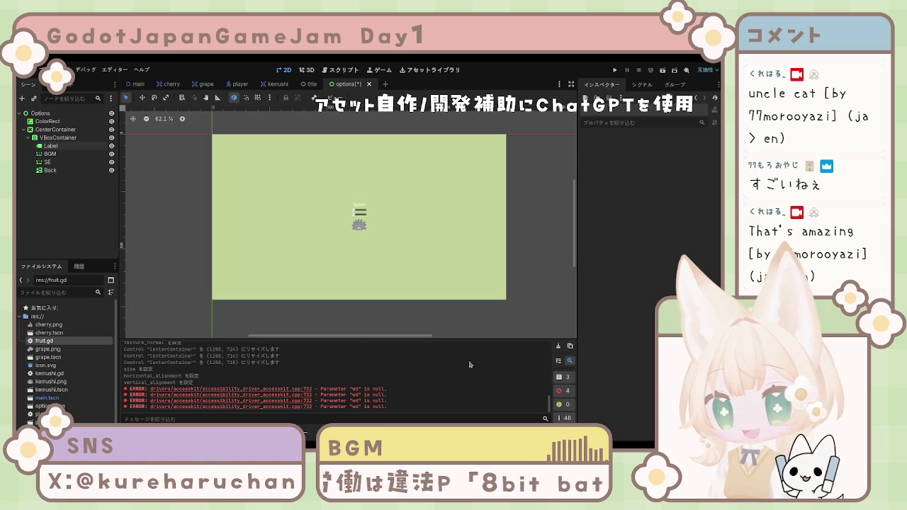
{"action": "left_click", "coordinate": [359, 214]}
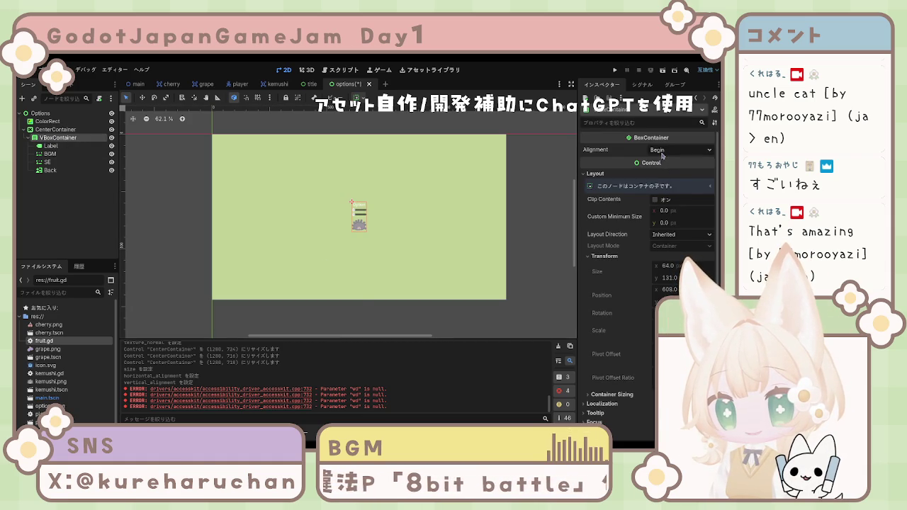
{"action": "left_click", "coordinate": [662, 151]}
{"action": "left_click", "coordinate": [665, 162]}
{"action": "left_click", "coordinate": [659, 149]}
{"action": "left_click", "coordinate": [652, 163]}
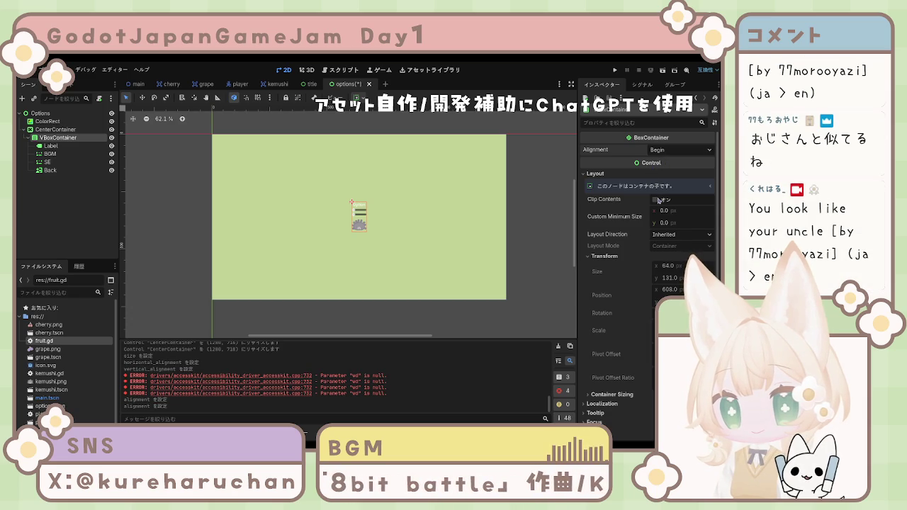
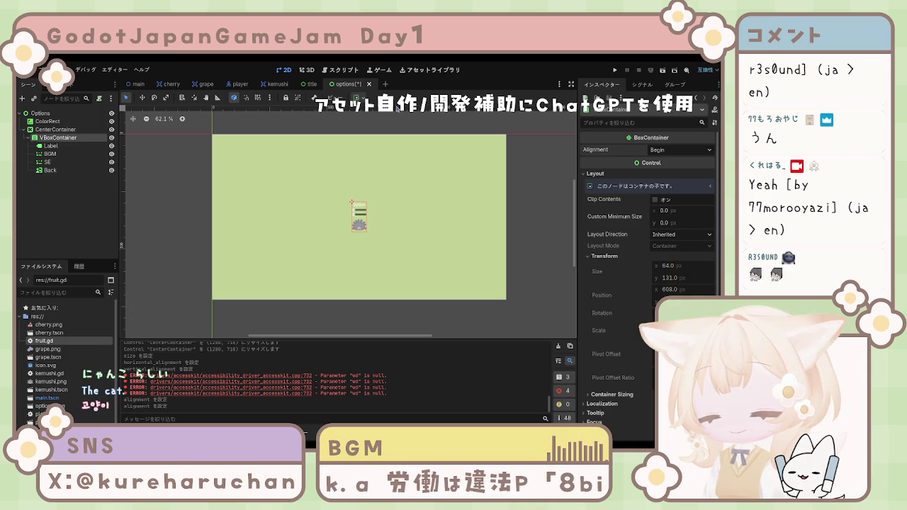
Save the options scene and inspect the SE and Label nodes' layout transform.
{"action": "left_click", "coordinate": [368, 152]}
{"action": "key", "text": "ctrl+s"}
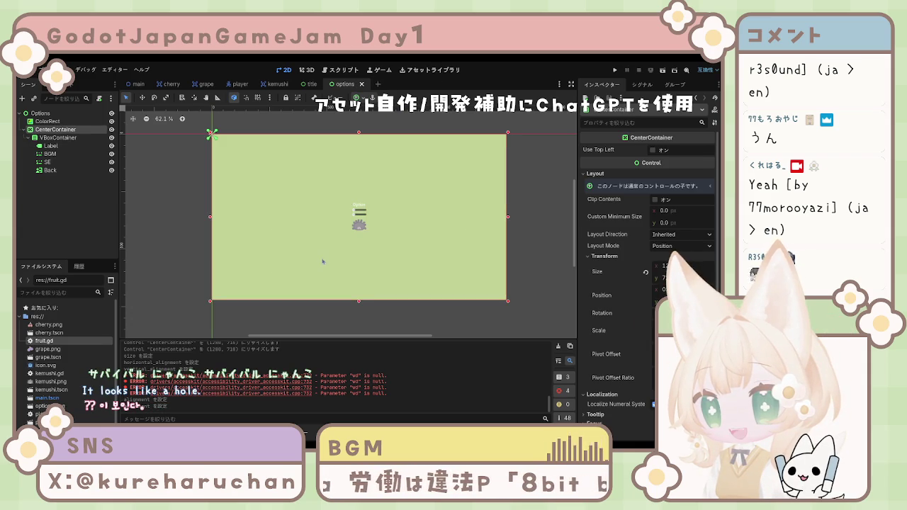
{"action": "left_click", "coordinate": [50, 154]}
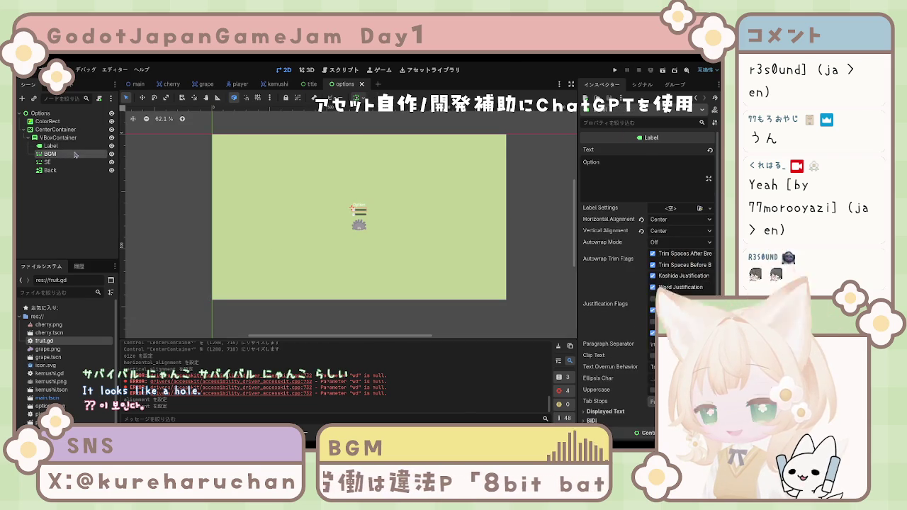
{"action": "left_click", "coordinate": [75, 163]}
{"action": "left_click", "coordinate": [64, 146]}
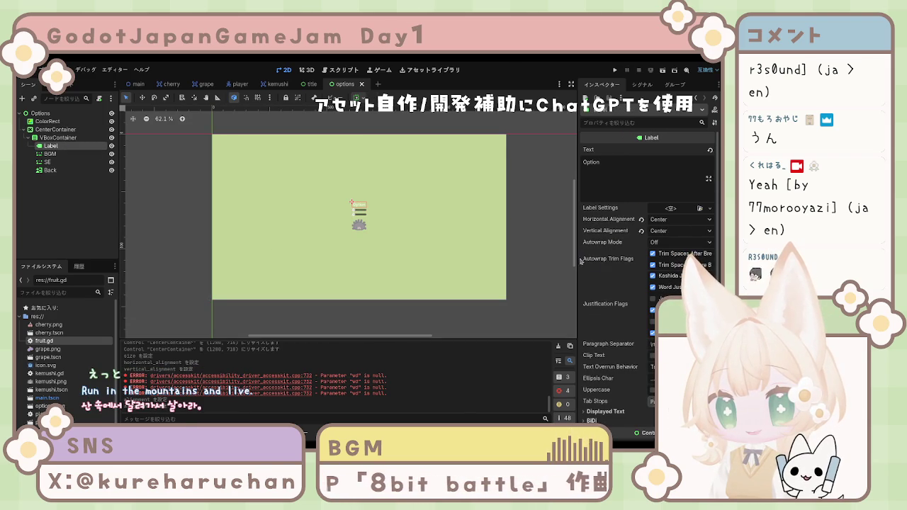
{"action": "scroll", "coordinate": [608, 269], "scroll_direction": "down", "scroll_amount": 4}
{"action": "left_click", "coordinate": [604, 291]}
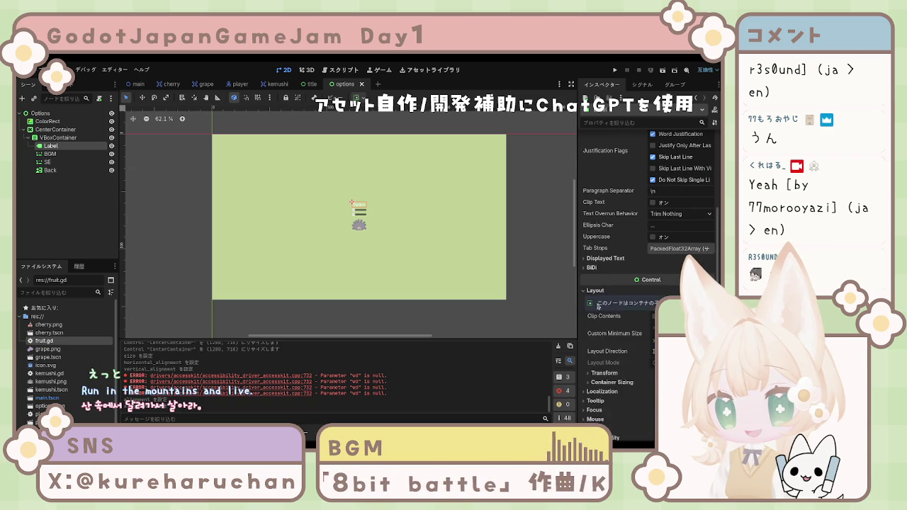
{"action": "scroll", "coordinate": [600, 306], "scroll_direction": "down", "scroll_amount": 3}
{"action": "left_click", "coordinate": [607, 260]}
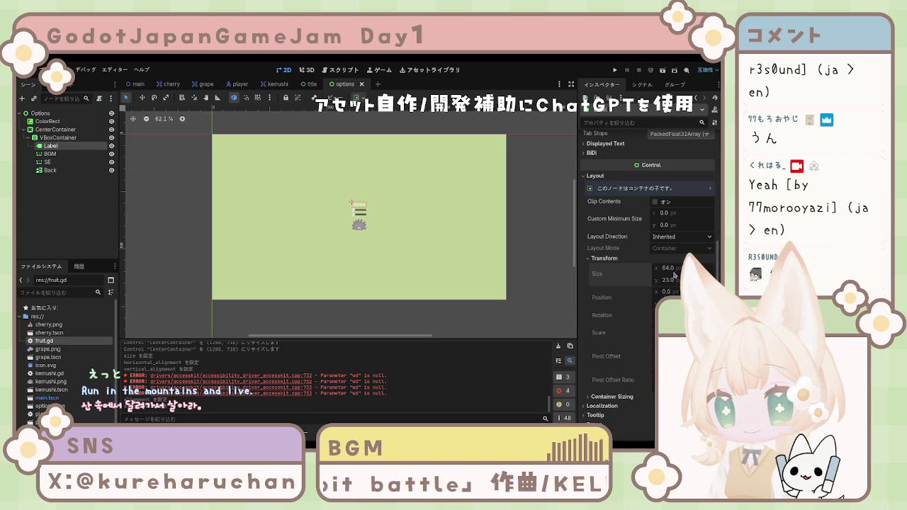
Toggle Clip Contents on and off and toggle Use Top Left on the CenterContainer.
{"action": "left_click", "coordinate": [55, 130]}
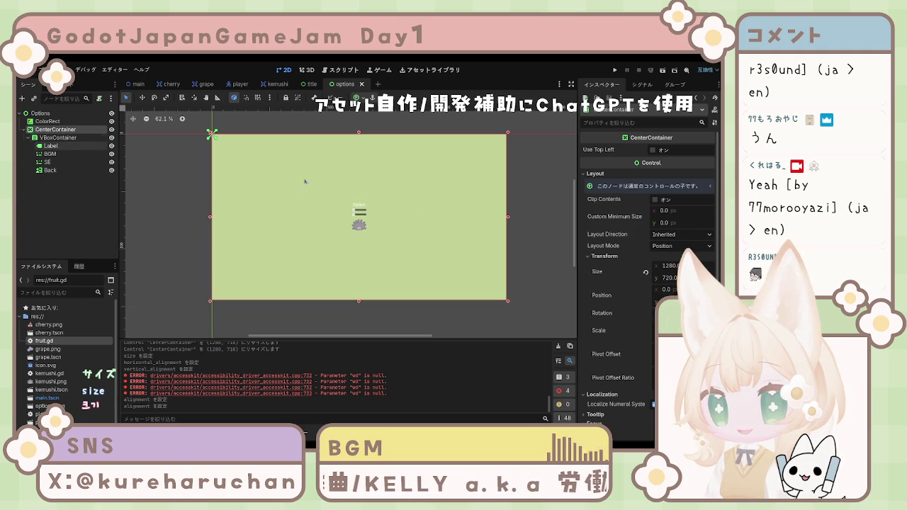
{"action": "left_click", "coordinate": [655, 201]}
{"action": "left_click", "coordinate": [655, 201]}
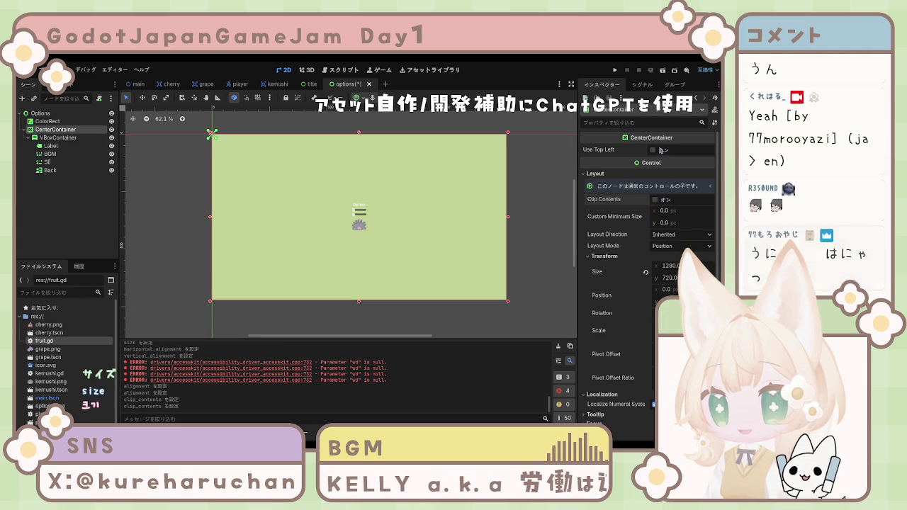
{"action": "left_click", "coordinate": [652, 151]}
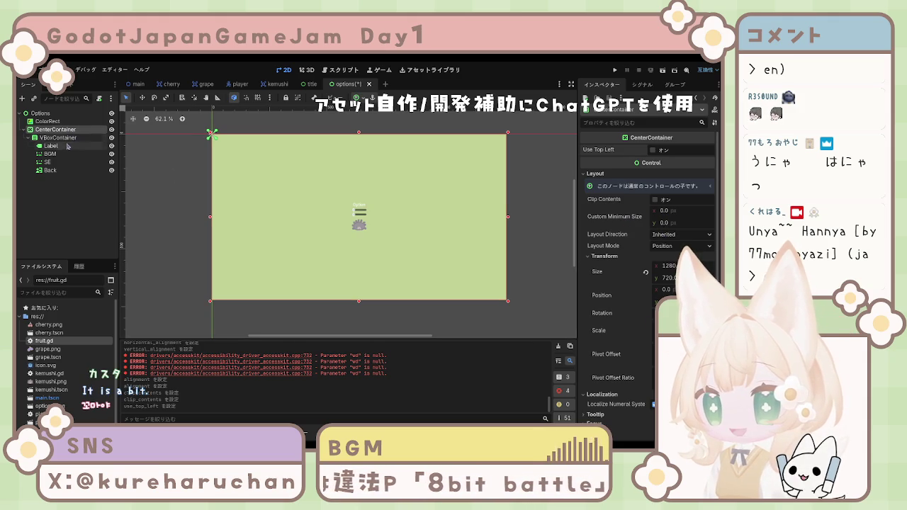
Select the VBoxContainer and begin editing its custom minimum width.
{"action": "left_click", "coordinate": [63, 137]}
{"action": "left_click", "coordinate": [69, 130]}
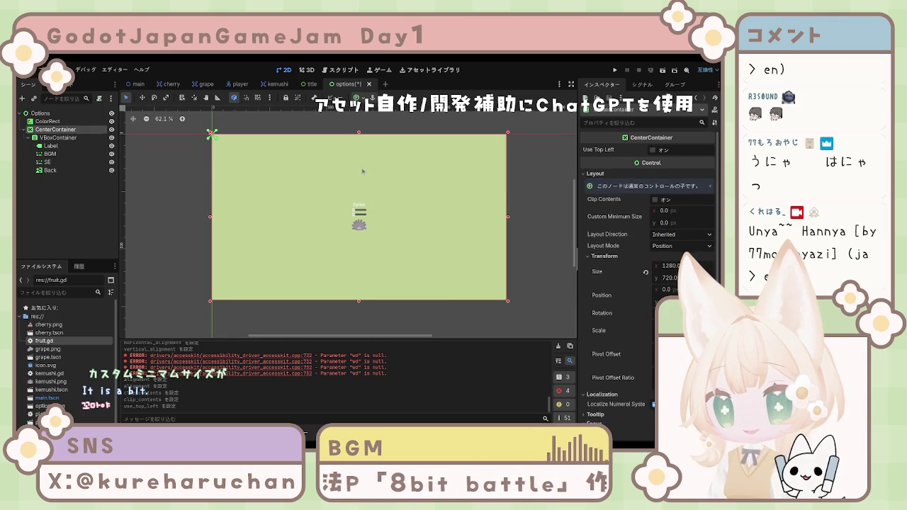
{"action": "left_click", "coordinate": [58, 138]}
{"action": "left_click", "coordinate": [663, 212]}
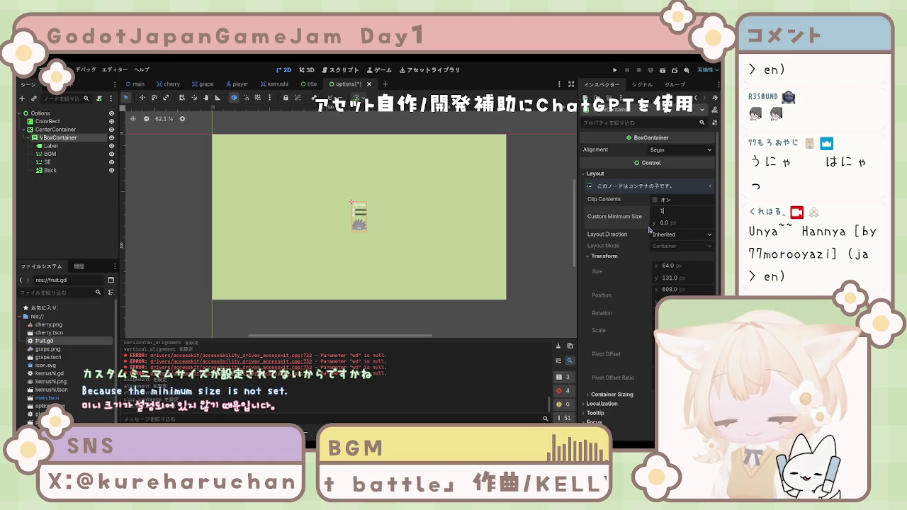
Try VBoxContainer minimum widths of 1280, 960 and 720, settling on 480 px.
{"action": "type", "text": "1280"}
{"action": "key", "text": "Return"}
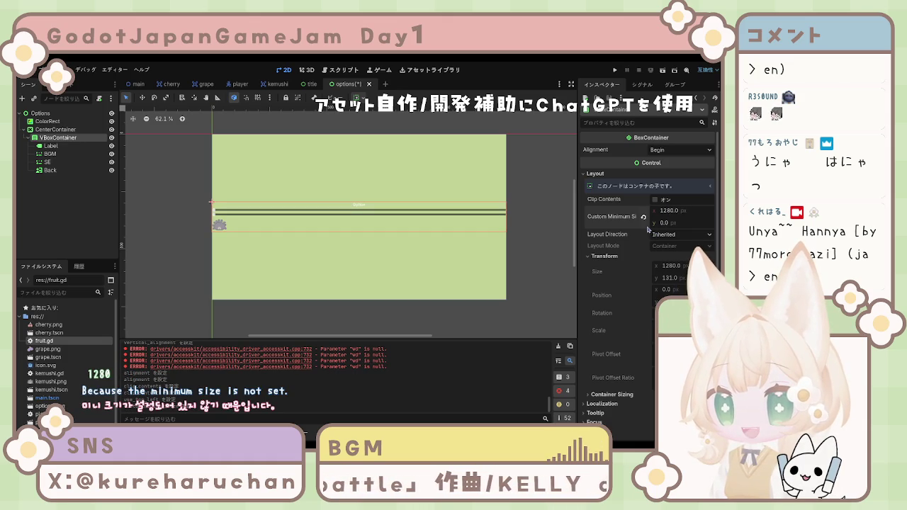
{"action": "left_click", "coordinate": [675, 212]}
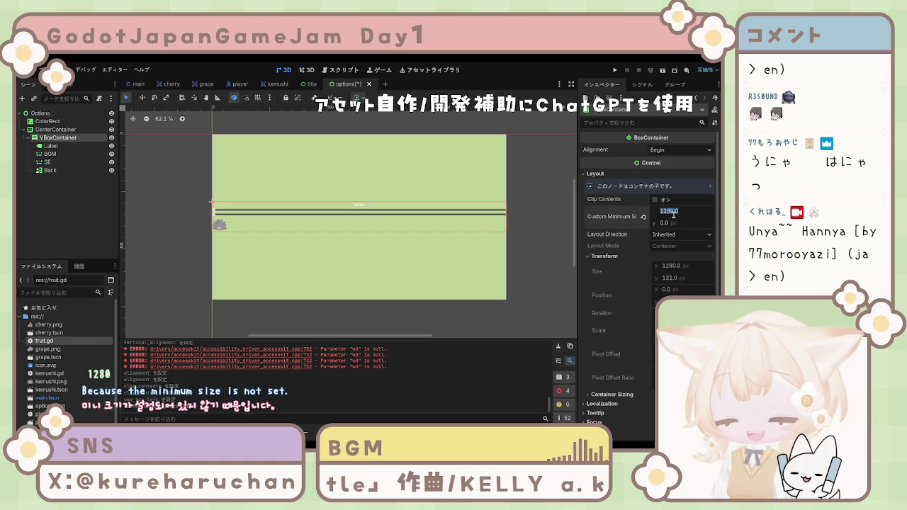
{"action": "type", "text": "960"}
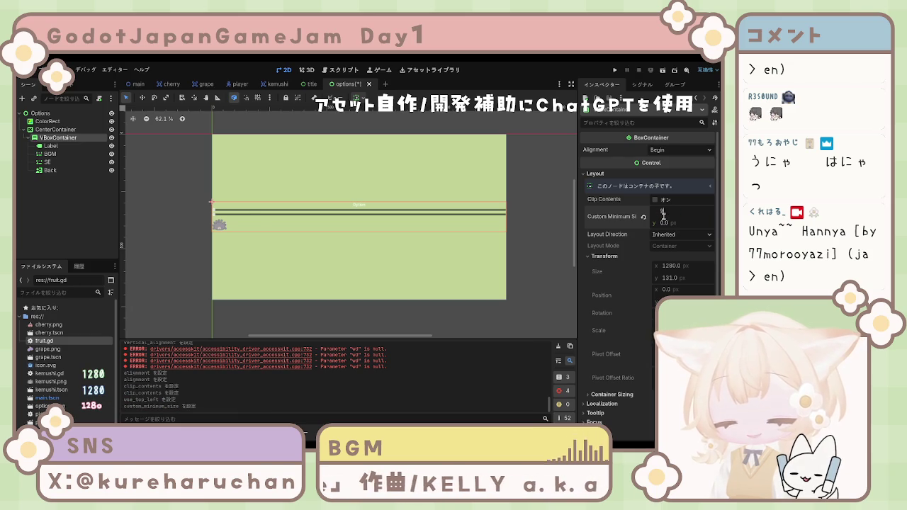
{"action": "key", "text": "Return"}
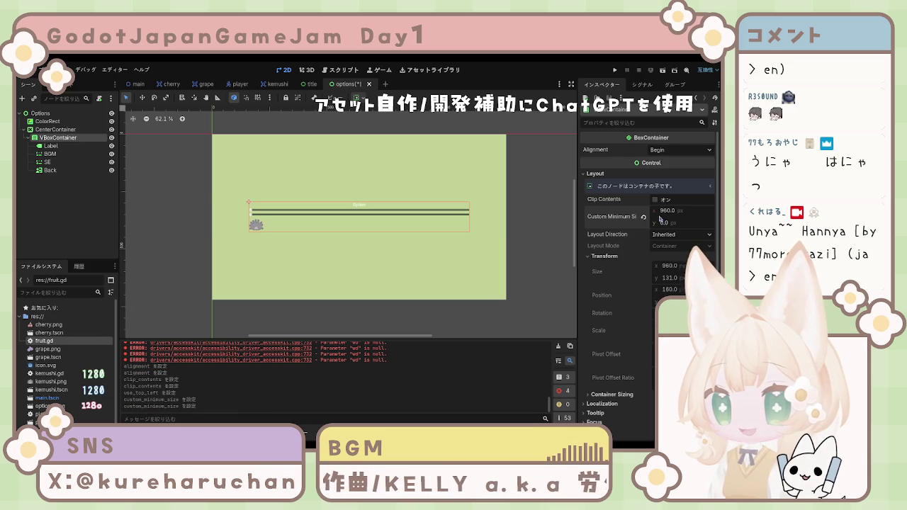
{"action": "left_click", "coordinate": [674, 215]}
{"action": "type", "text": "7"}
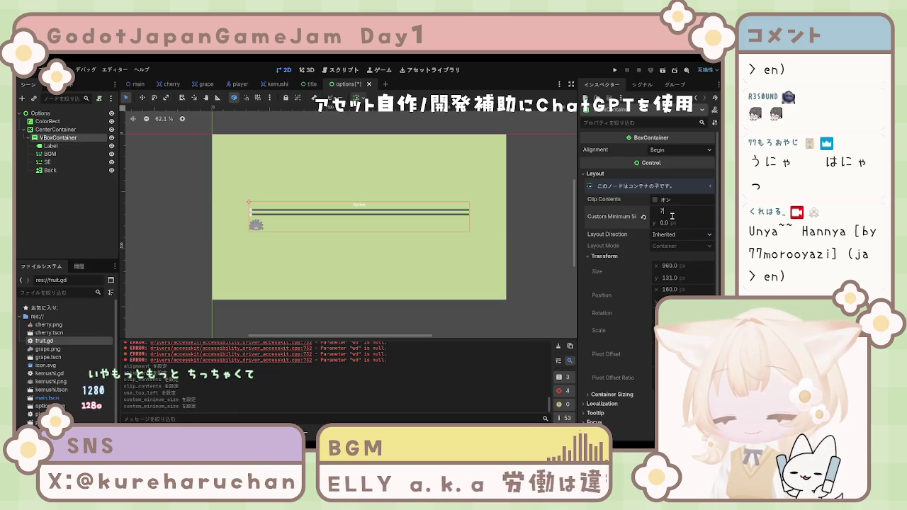
{"action": "type", "text": "20"}
{"action": "key", "text": "Return"}
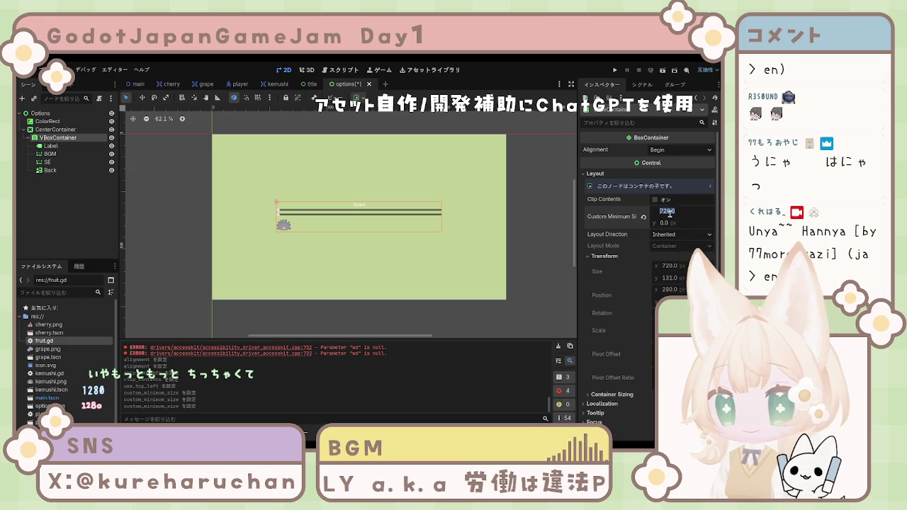
{"action": "type", "text": "480"}
{"action": "key", "text": "Return"}
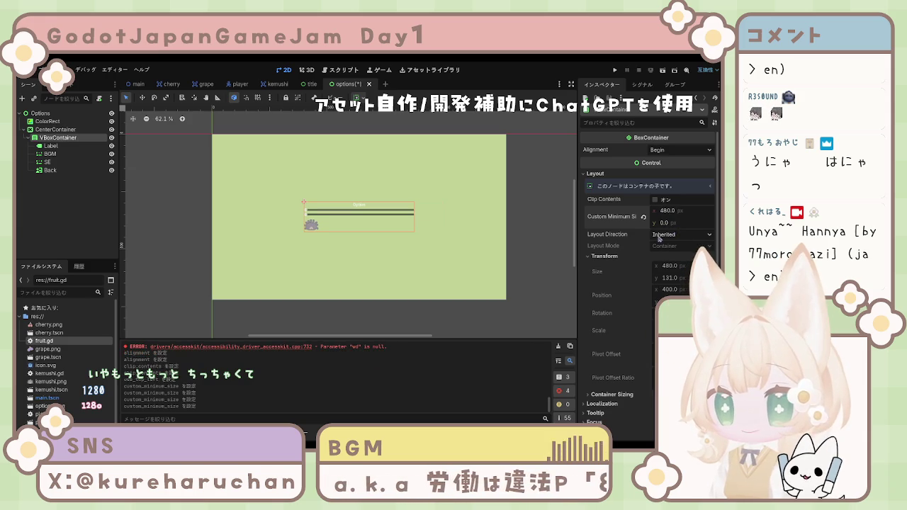
{"action": "left_click", "coordinate": [672, 224]}
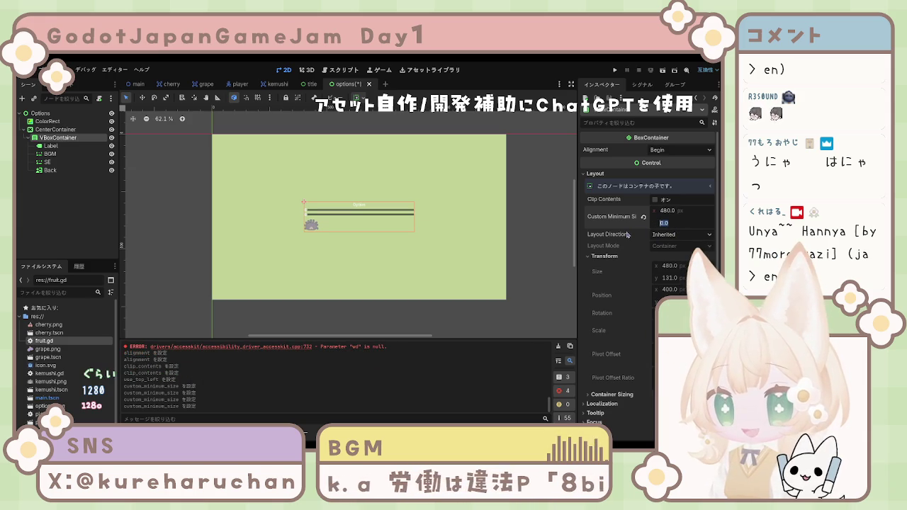
{"action": "left_click", "coordinate": [312, 226]}
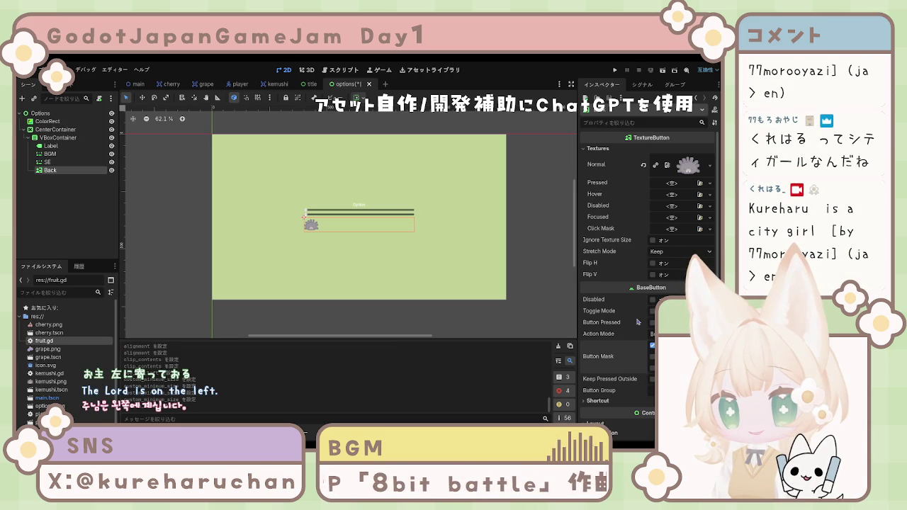
Set the VBoxContainer's alignment to Center.
{"action": "scroll", "coordinate": [618, 236], "scroll_direction": "down", "scroll_amount": 3}
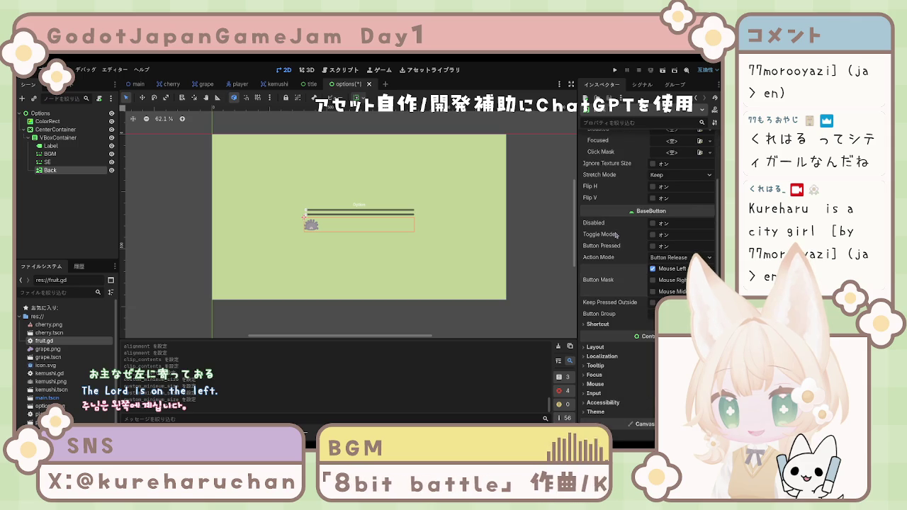
{"action": "left_click", "coordinate": [57, 138]}
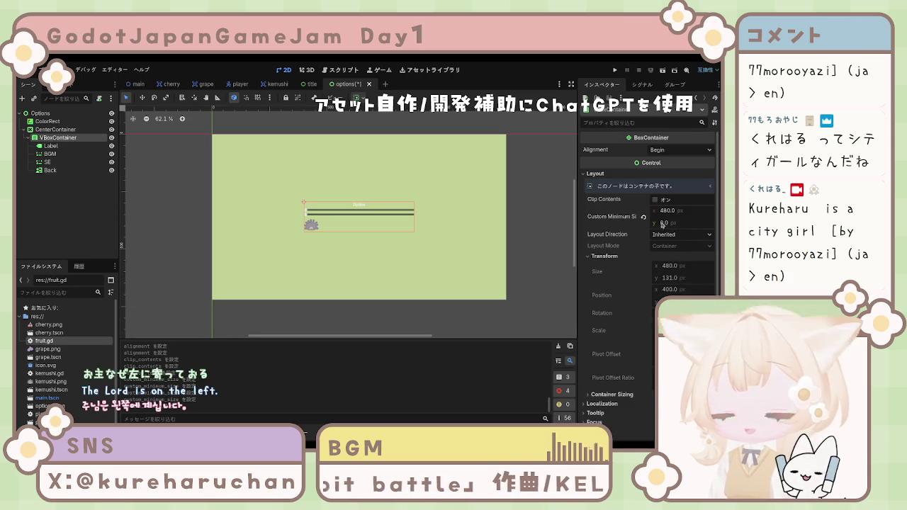
{"action": "left_click", "coordinate": [670, 174]}
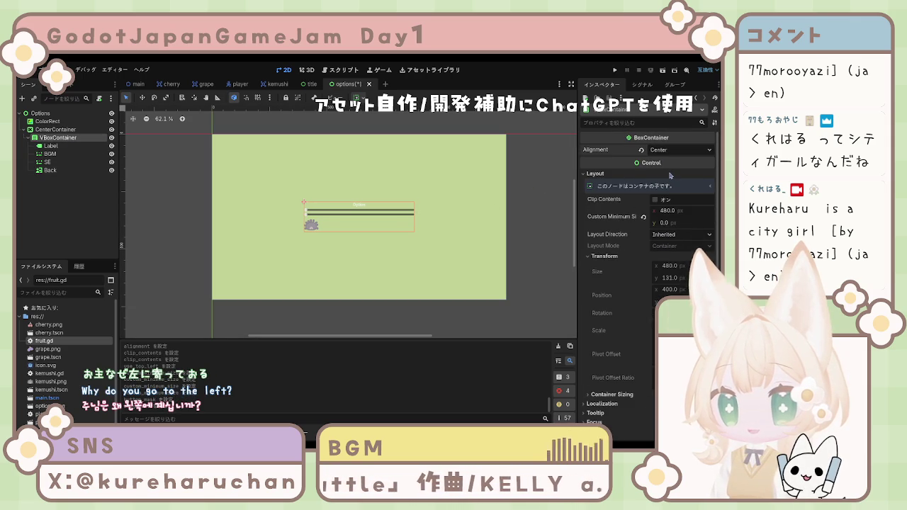
Turn on Clip Contents for the CenterContainer and toggle Use Top Left on and off.
{"action": "left_click", "coordinate": [55, 130]}
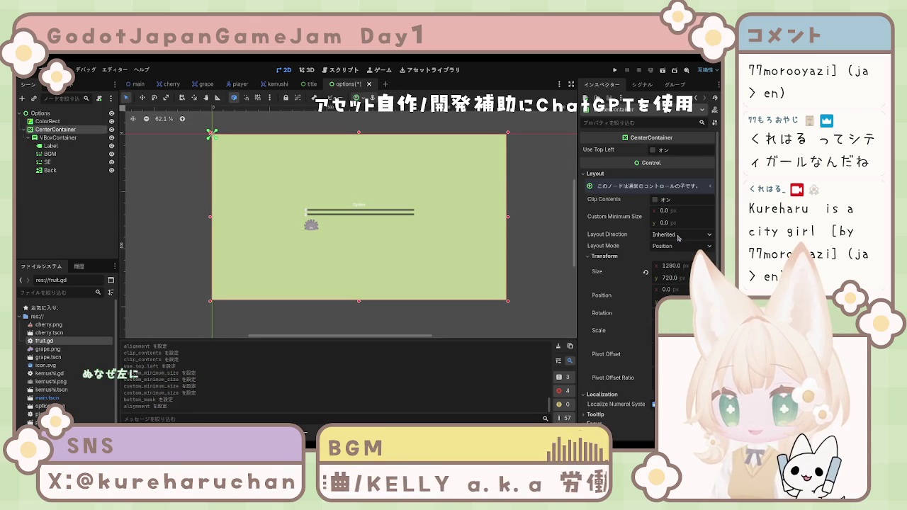
{"action": "left_click", "coordinate": [656, 201]}
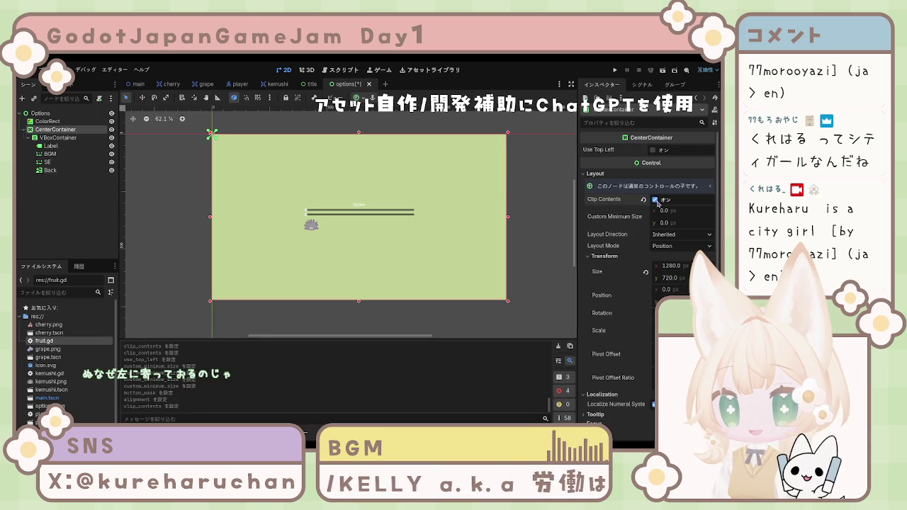
{"action": "left_click", "coordinate": [652, 149]}
{"action": "left_click", "coordinate": [653, 150]}
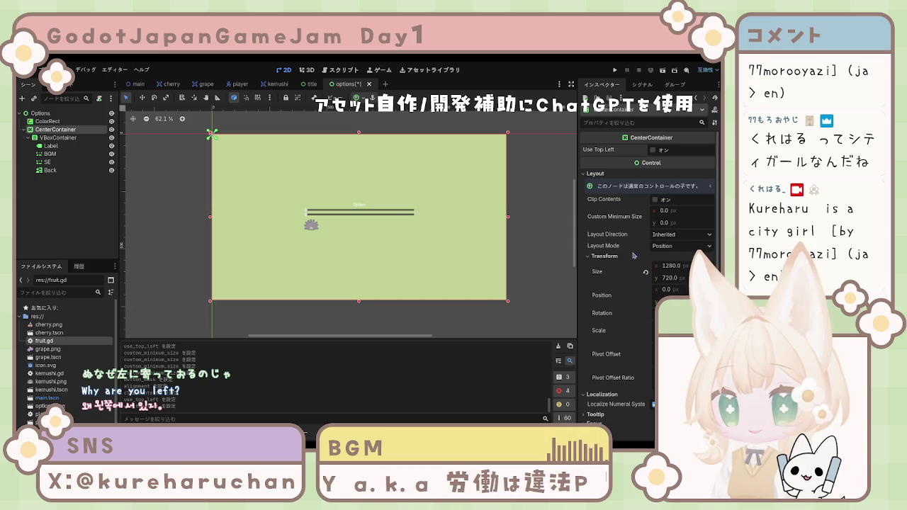
{"action": "left_click", "coordinate": [668, 269]}
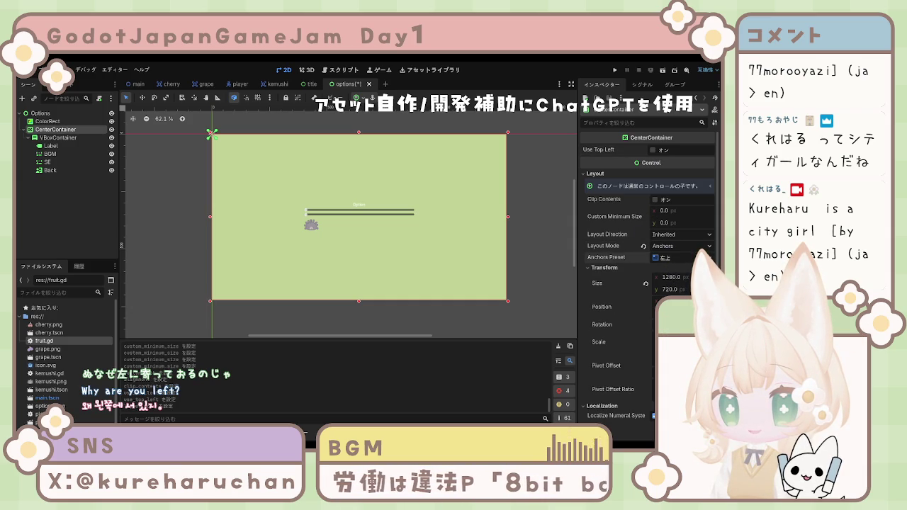
{"action": "left_click", "coordinate": [680, 258]}
{"action": "left_click", "coordinate": [666, 382]}
{"action": "scroll", "coordinate": [642, 233], "scroll_direction": "down", "scroll_amount": 3}
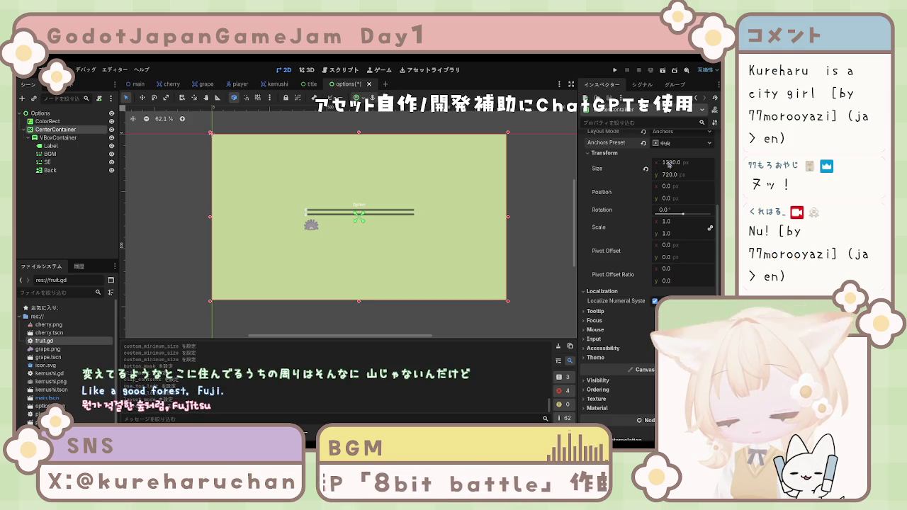
{"action": "left_click", "coordinate": [255, 217]}
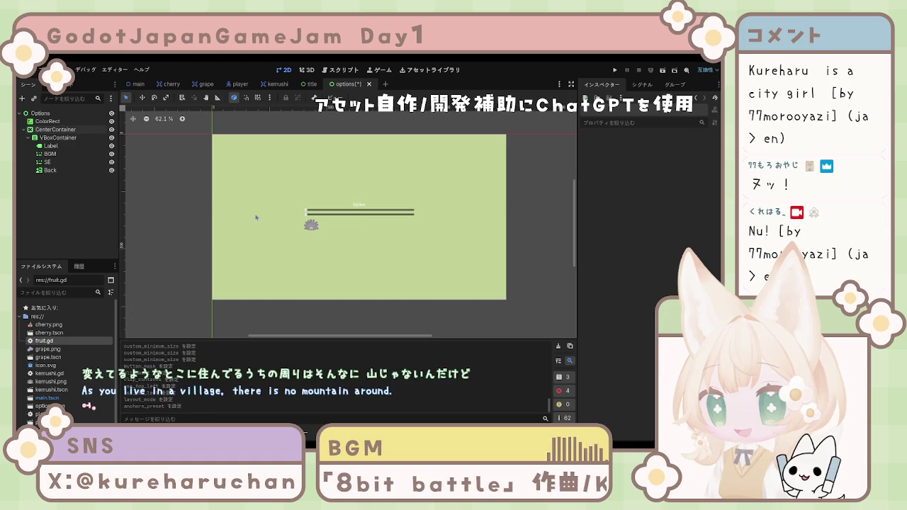
{"action": "left_click", "coordinate": [55, 131]}
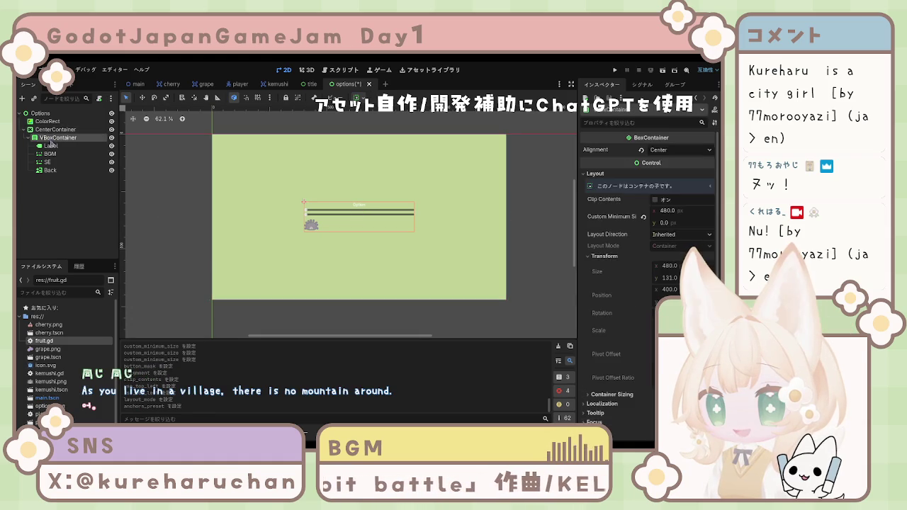
{"action": "left_click", "coordinate": [58, 137]}
{"action": "left_click", "coordinate": [57, 130]}
{"action": "left_click", "coordinate": [58, 137]}
{"action": "left_click", "coordinate": [57, 130]}
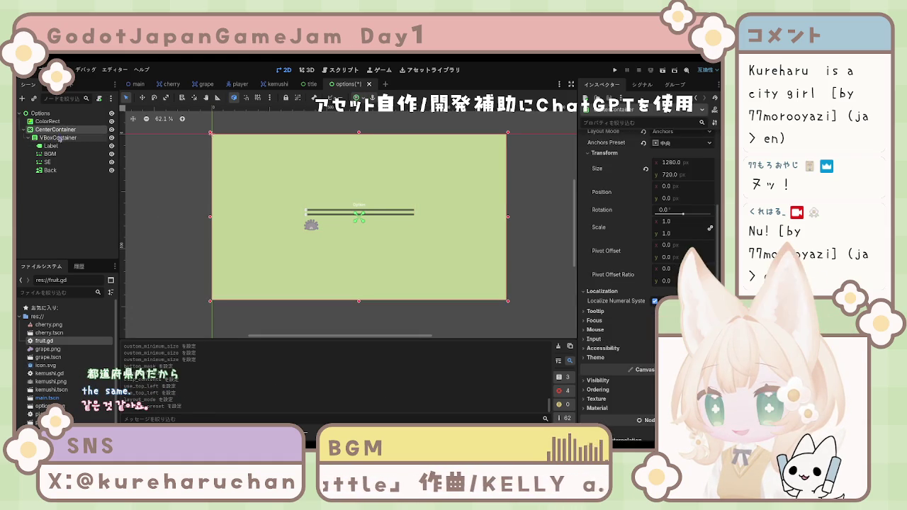
{"action": "left_click", "coordinate": [58, 137]}
{"action": "left_click", "coordinate": [57, 131]}
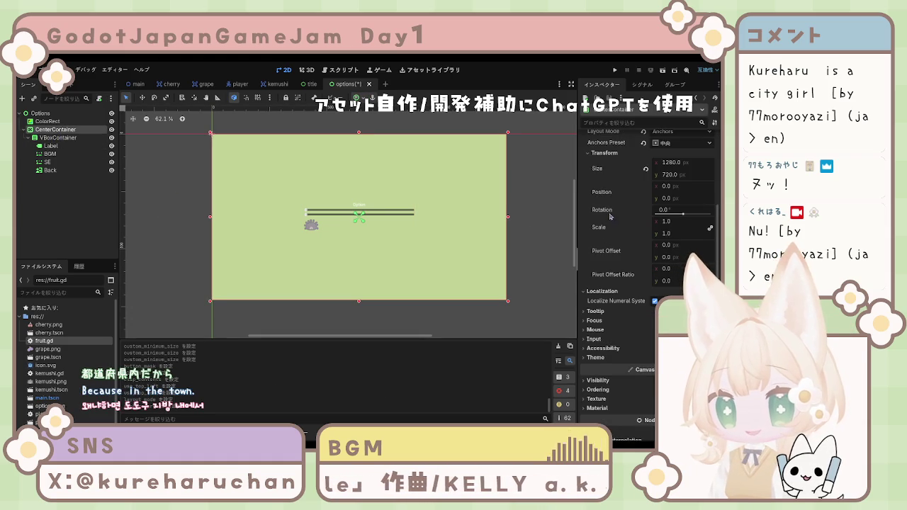
{"action": "scroll", "coordinate": [619, 219], "scroll_direction": "down", "scroll_amount": 3}
{"action": "left_click", "coordinate": [599, 258]}
{"action": "left_click", "coordinate": [600, 258]}
{"action": "left_click", "coordinate": [604, 267]}
{"action": "left_click", "coordinate": [605, 268]}
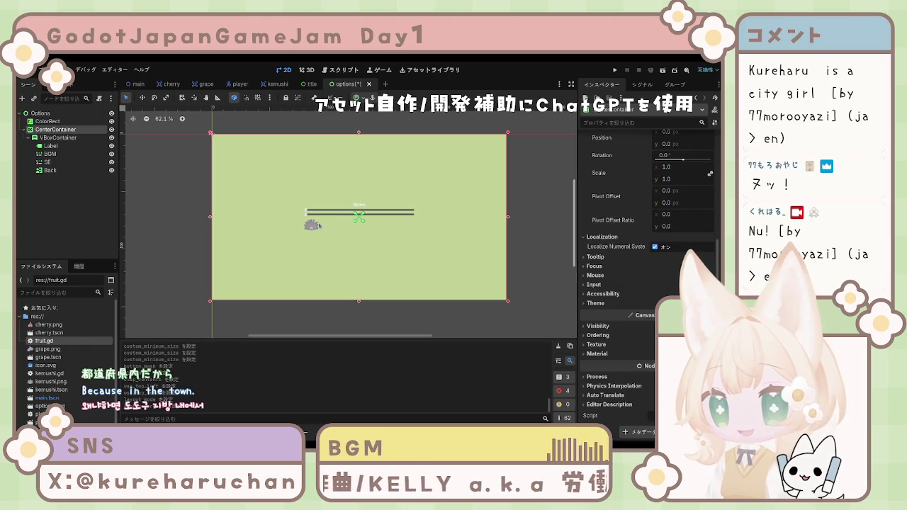
{"action": "left_click", "coordinate": [74, 171]}
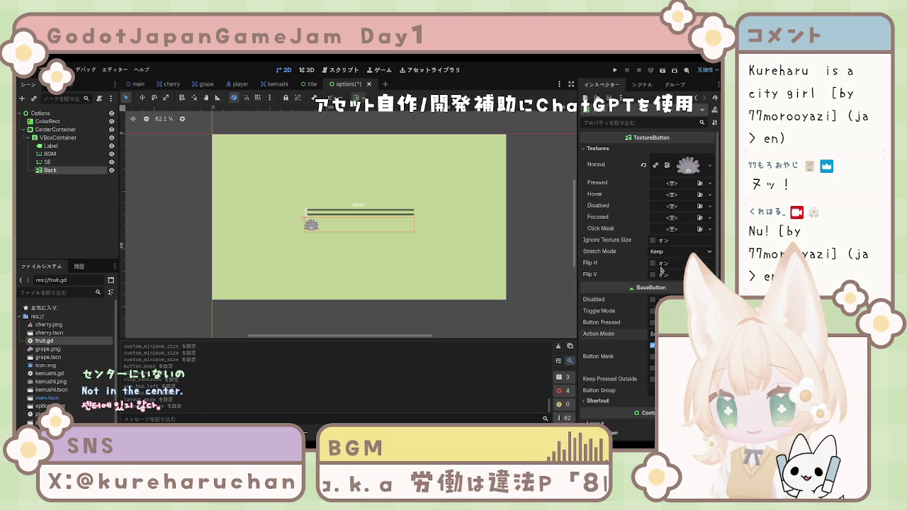
Set the Back button's Stretch Mode to Keep Aspect Centered, then select the BGM and SE sliders.
{"action": "left_click", "coordinate": [680, 334]}
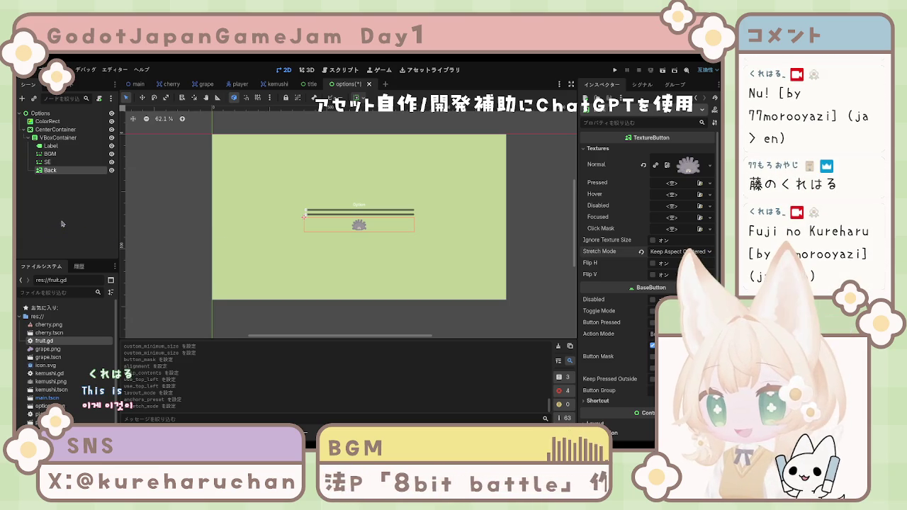
{"action": "left_click", "coordinate": [69, 203]}
{"action": "left_click", "coordinate": [60, 154]}
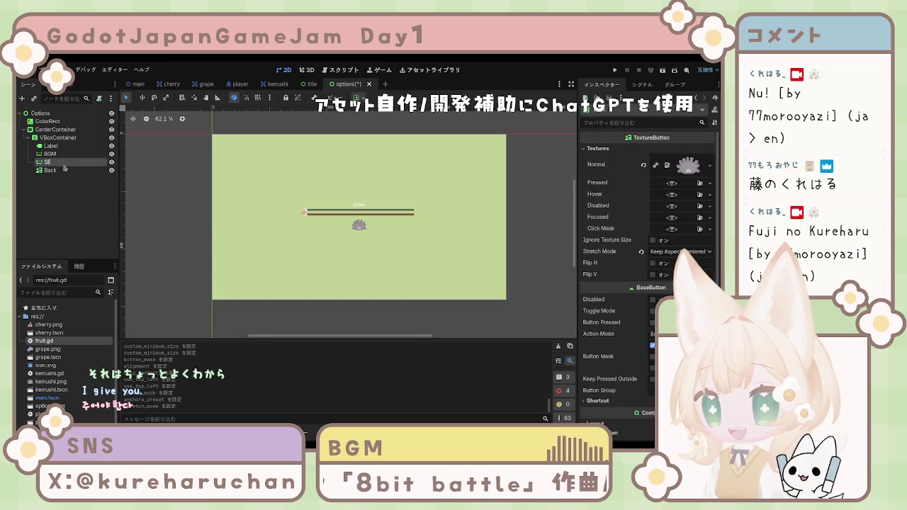
{"action": "left_click", "coordinate": [63, 163], "text": "ctrl"}
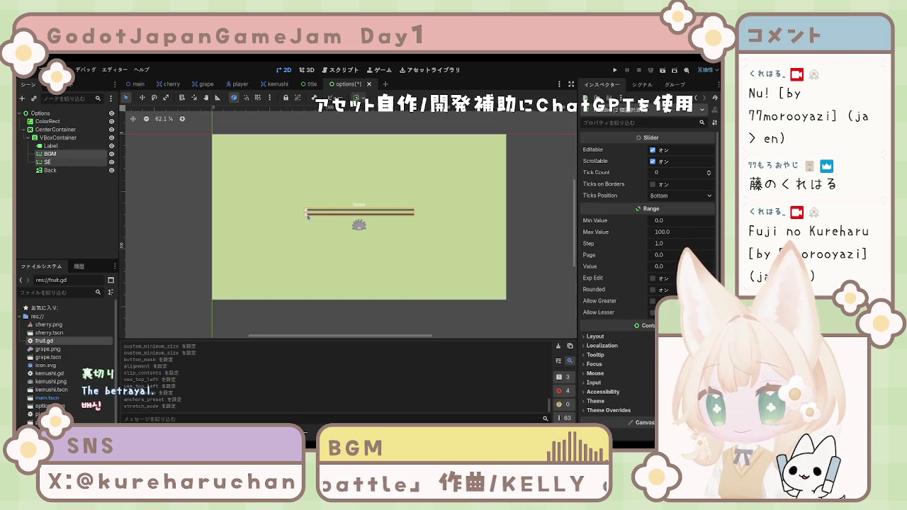
{"action": "left_click", "coordinate": [345, 215]}
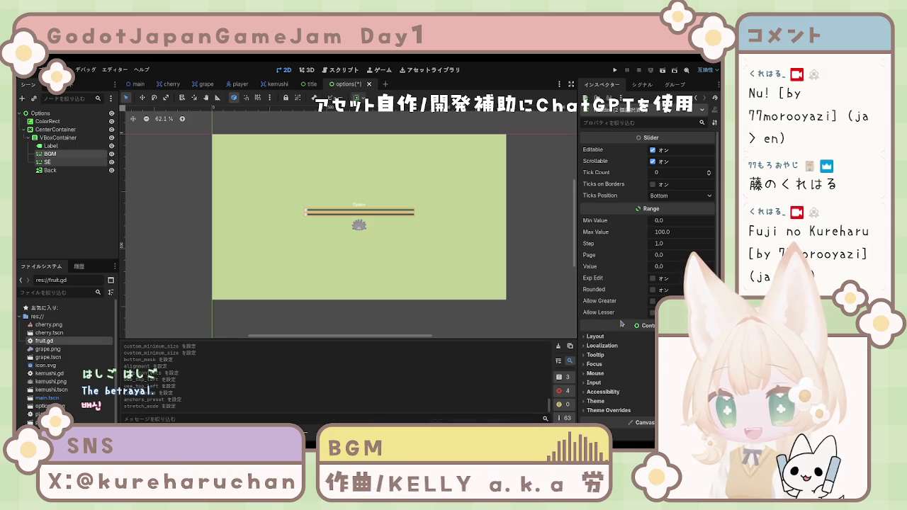
{"action": "left_click", "coordinate": [595, 337]}
{"action": "scroll", "coordinate": [603, 333], "scroll_direction": "down", "scroll_amount": 3}
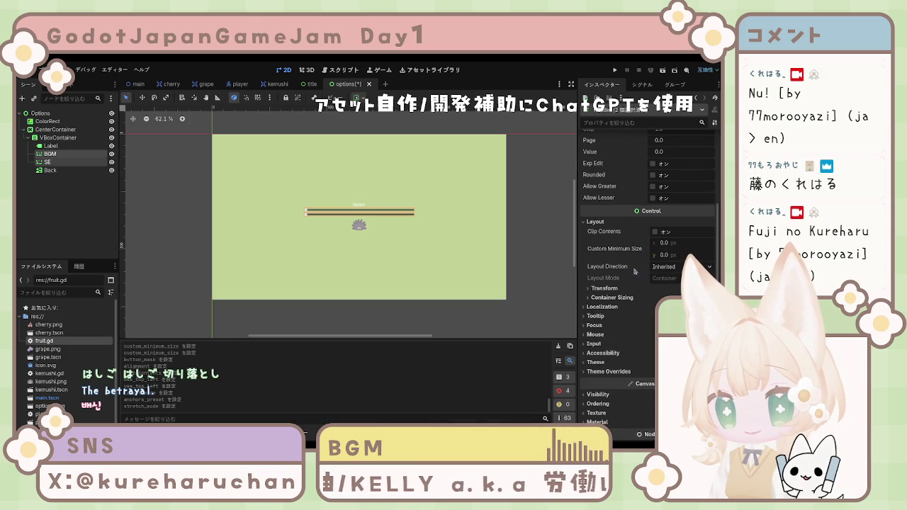
{"action": "left_click", "coordinate": [677, 244]}
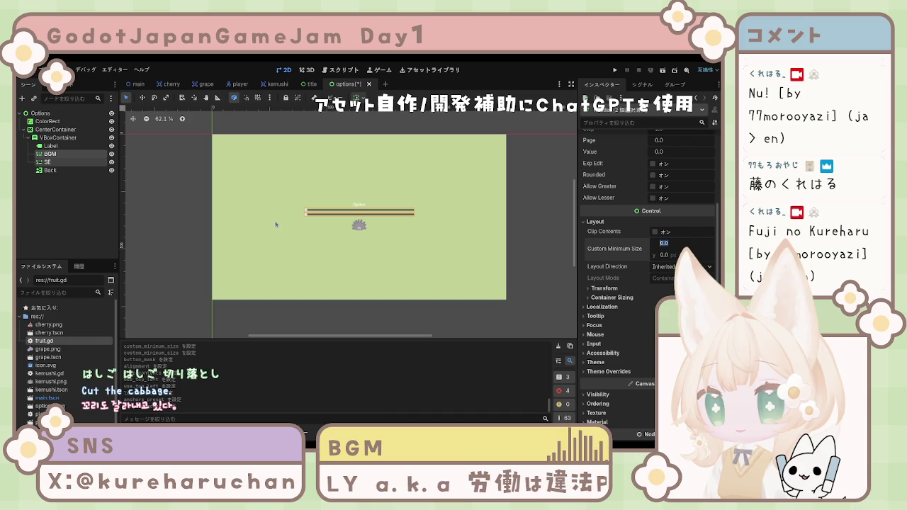
{"action": "left_click", "coordinate": [63, 162]}
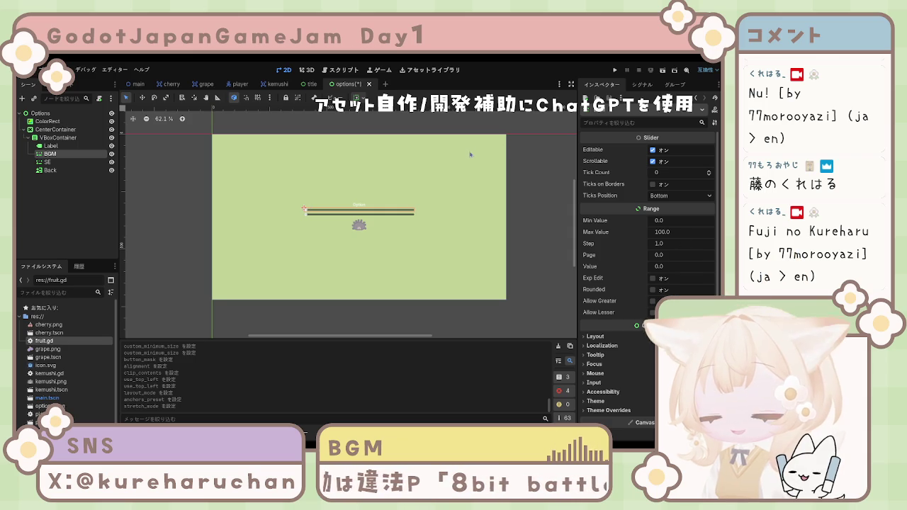
Add an HBoxContainer directly under VBoxContainer and move the BGM slider into it.
{"action": "key", "text": "ctrl+v"}
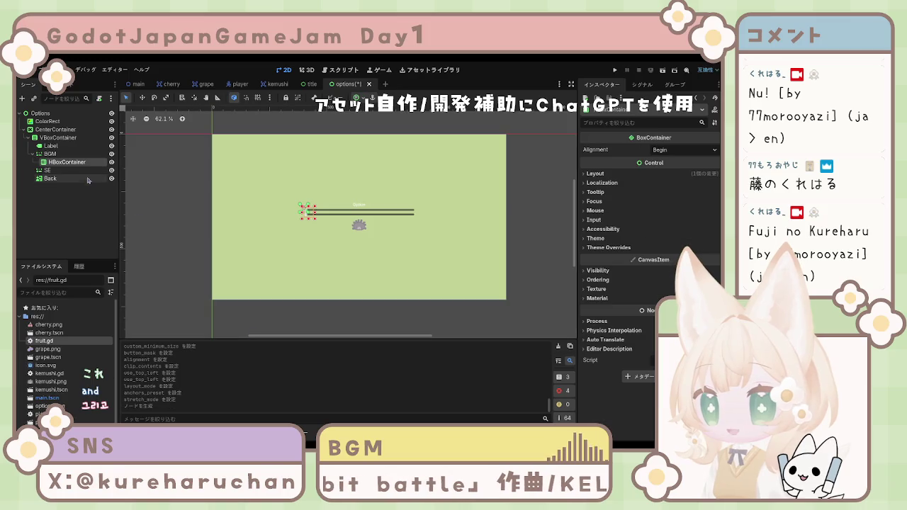
{"action": "mouse_move", "coordinate": [57, 165]}
{"action": "left_mouse_down"}
{"action": "mouse_move", "coordinate": [50, 155]}
{"action": "mouse_move", "coordinate": [53, 162]}
{"action": "left_mouse_up"}
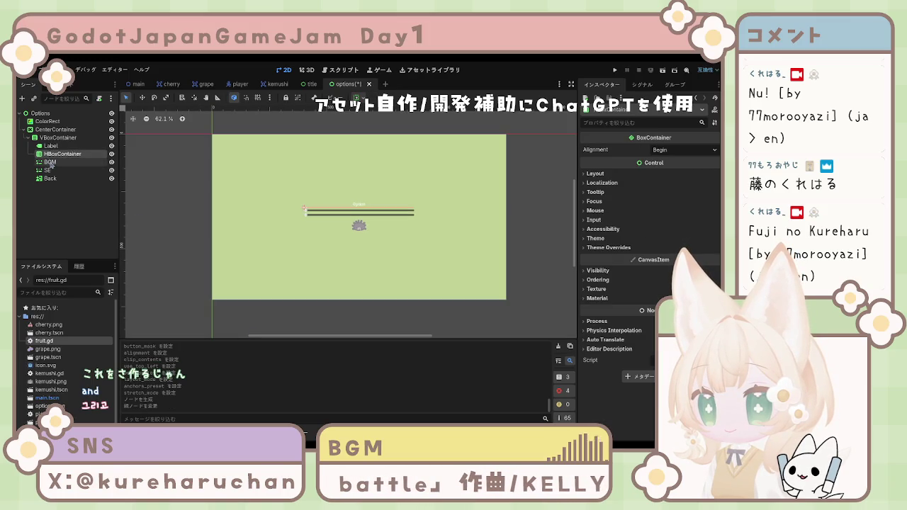
{"action": "left_click", "coordinate": [57, 161]}
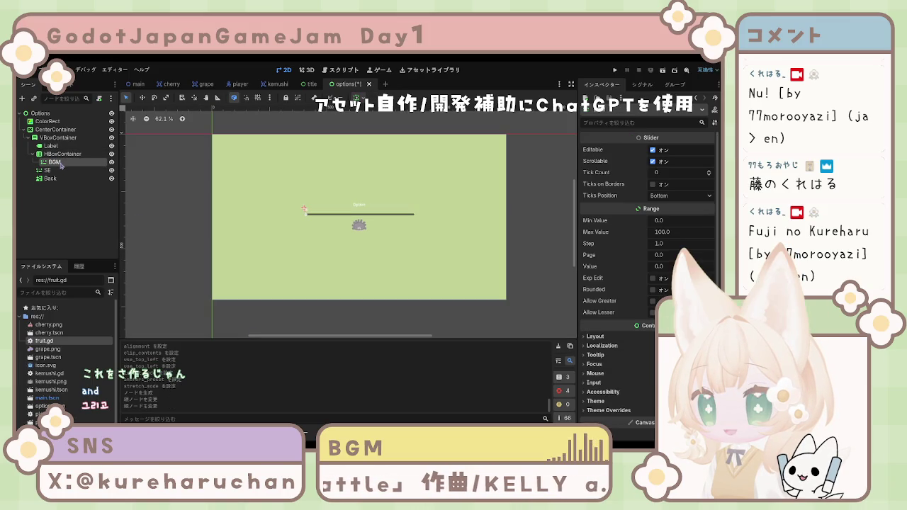
{"action": "key", "text": "Up"}
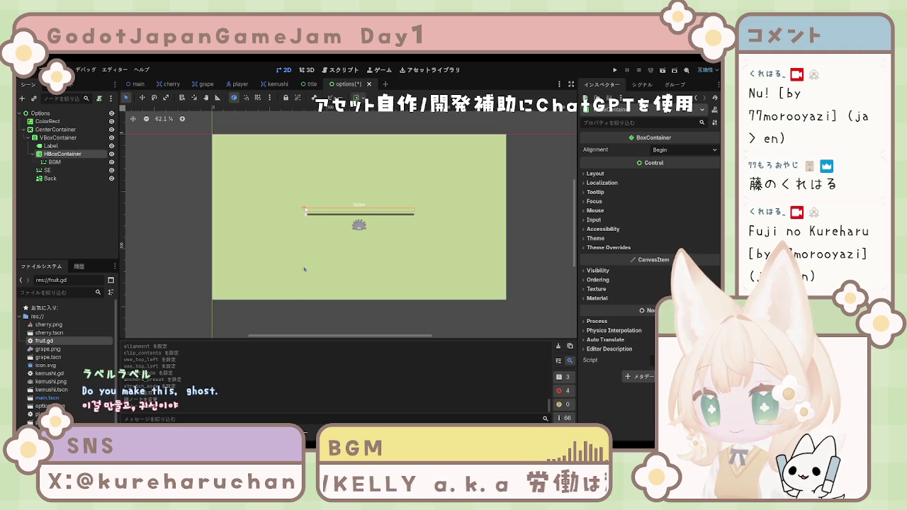
Add a Label node and place it inside the HBoxContainer before the BGM slider.
{"action": "key", "text": "ctrl+v"}
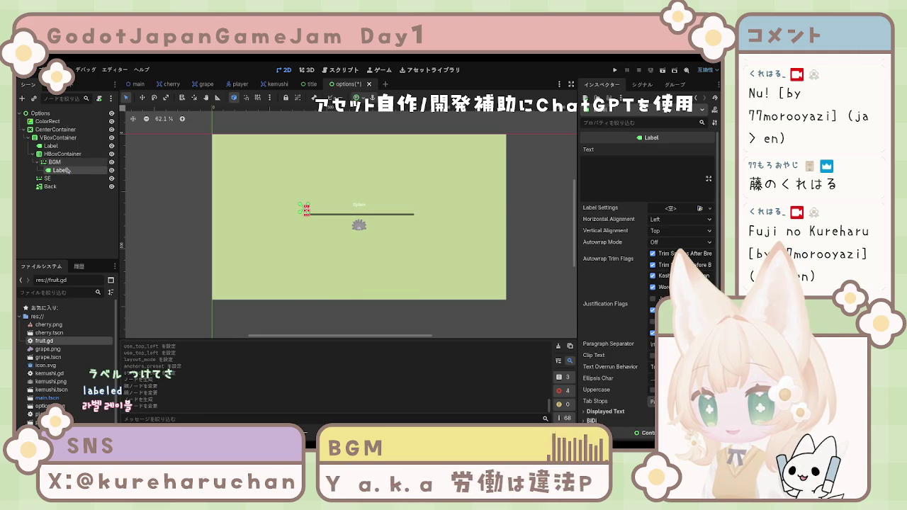
{"action": "left_click_drag", "start_coordinate": [68, 171], "coordinate": [59, 165]}
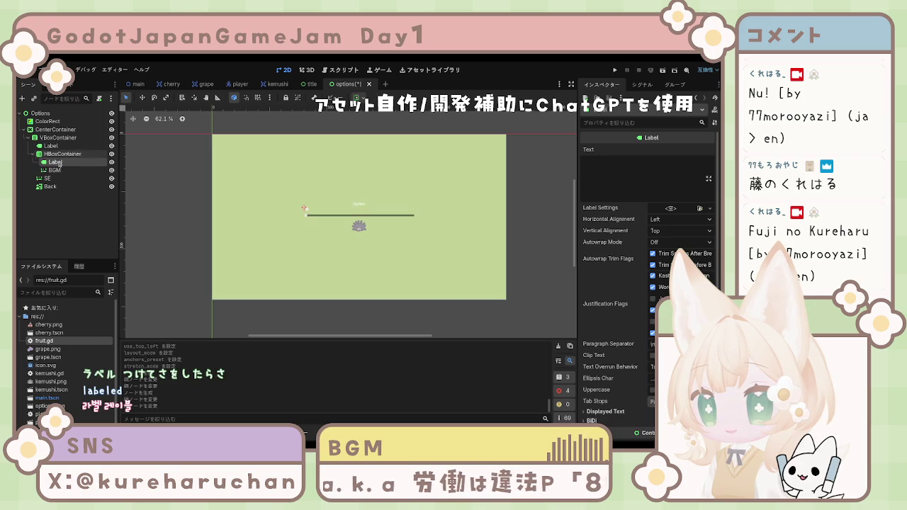
{"action": "scroll", "coordinate": [307, 226], "scroll_direction": "up", "scroll_amount": 3}
{"action": "scroll", "coordinate": [307, 226], "scroll_direction": "up", "scroll_amount": 2}
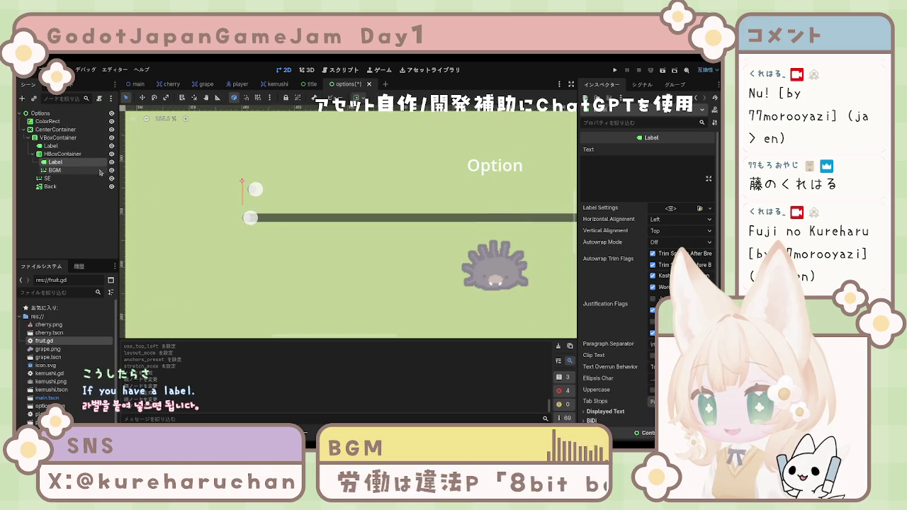
{"action": "scroll", "coordinate": [250, 204], "scroll_direction": "down", "scroll_amount": 3}
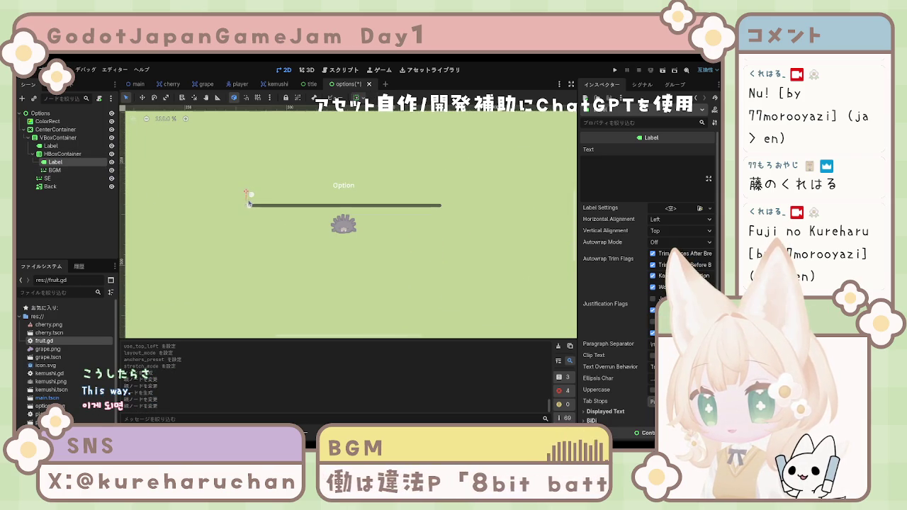
Set the label text to 'BGM' with horizontal and vertical alignment both Center.
{"action": "left_click", "coordinate": [642, 187]}
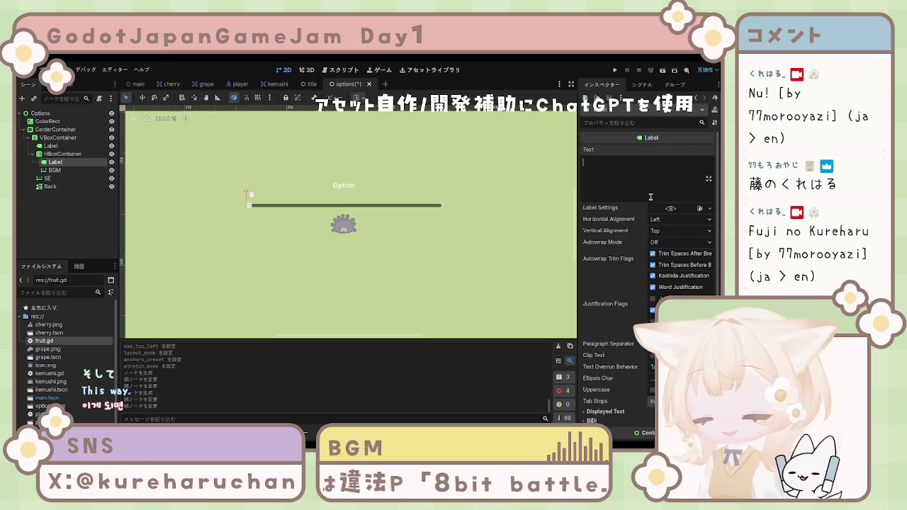
{"action": "type", "text": "BGM"}
{"action": "key", "text": "Return"}
{"action": "key", "text": "BackSpace"}
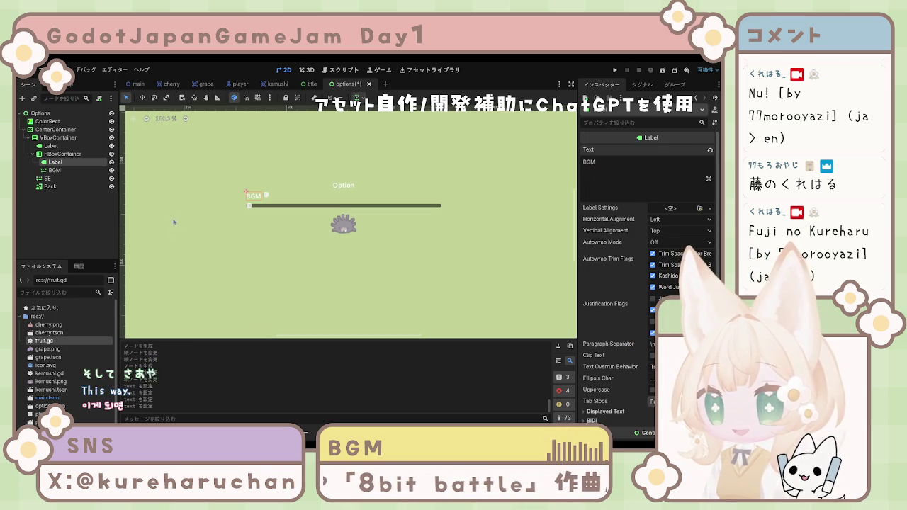
{"action": "left_click", "coordinate": [663, 220]}
{"action": "left_click", "coordinate": [659, 241]}
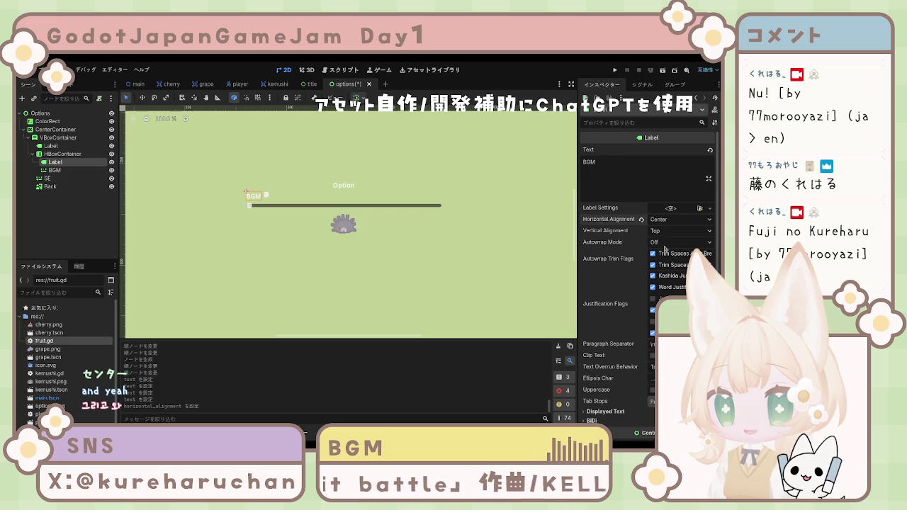
{"action": "left_click", "coordinate": [668, 257]}
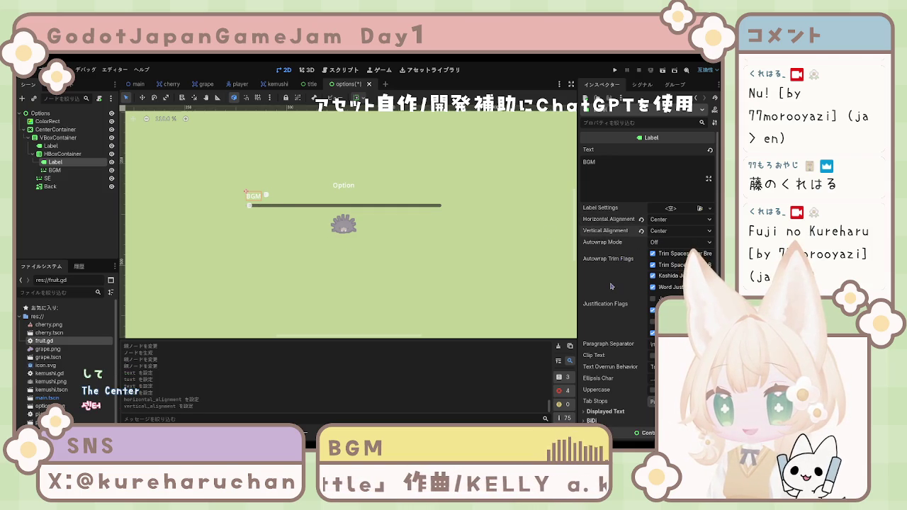
{"action": "scroll", "coordinate": [611, 285], "scroll_direction": "down", "scroll_amount": 5}
{"action": "left_click", "coordinate": [596, 253]}
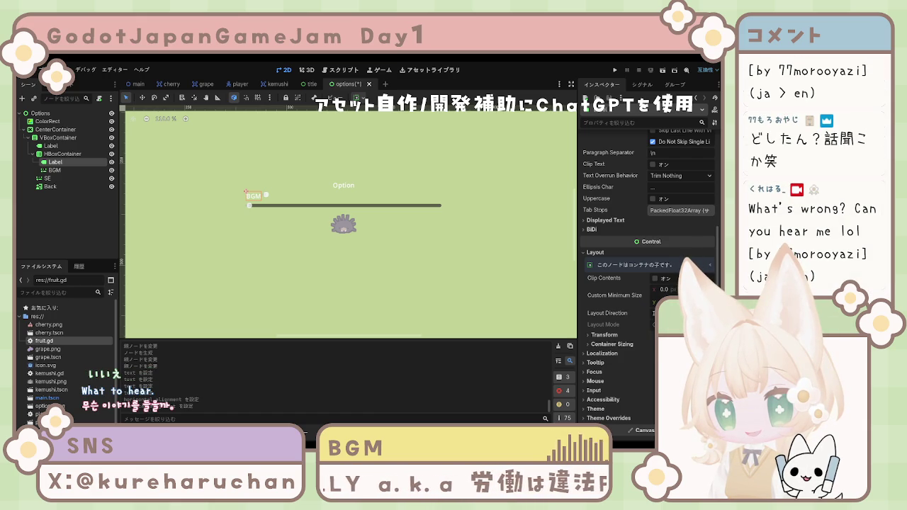
{"action": "left_click", "coordinate": [604, 334]}
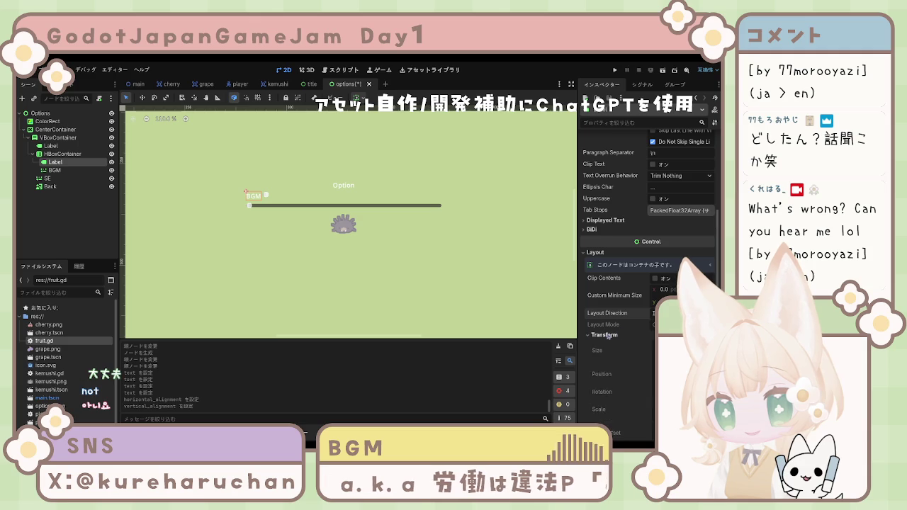
{"action": "scroll", "coordinate": [624, 298], "scroll_direction": "up", "scroll_amount": 5}
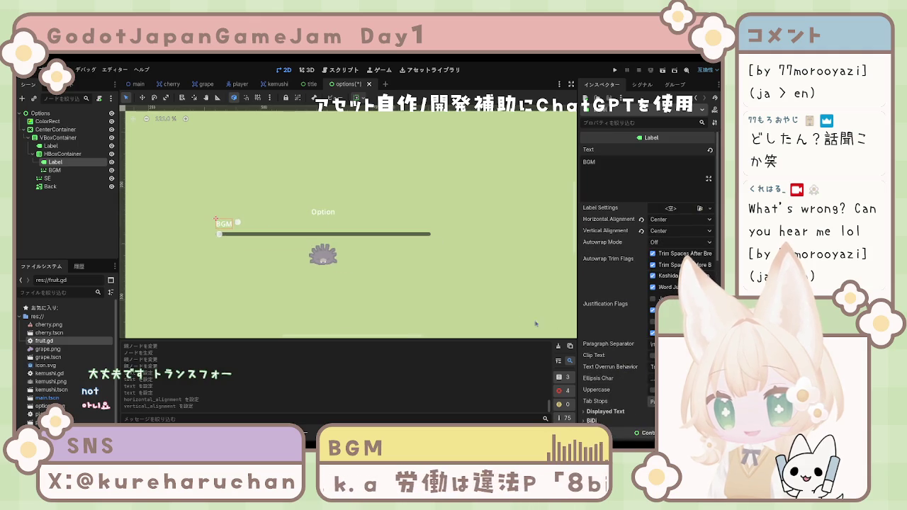
{"action": "scroll", "coordinate": [385, 309], "scroll_direction": "up", "scroll_amount": 1}
{"action": "scroll", "coordinate": [385, 309], "scroll_direction": "down", "scroll_amount": 2}
{"action": "scroll", "coordinate": [406, 272], "scroll_direction": "up", "scroll_amount": 4}
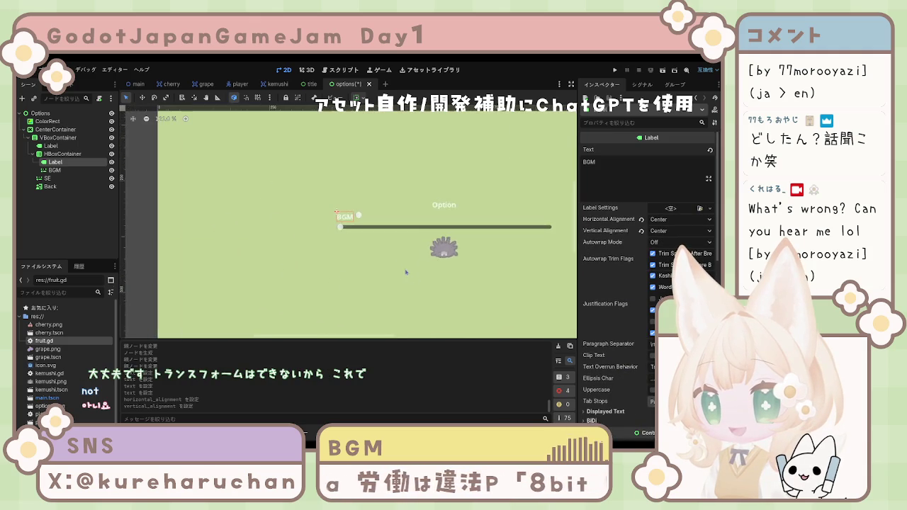
{"action": "scroll", "coordinate": [406, 272], "scroll_direction": "down", "scroll_amount": 8}
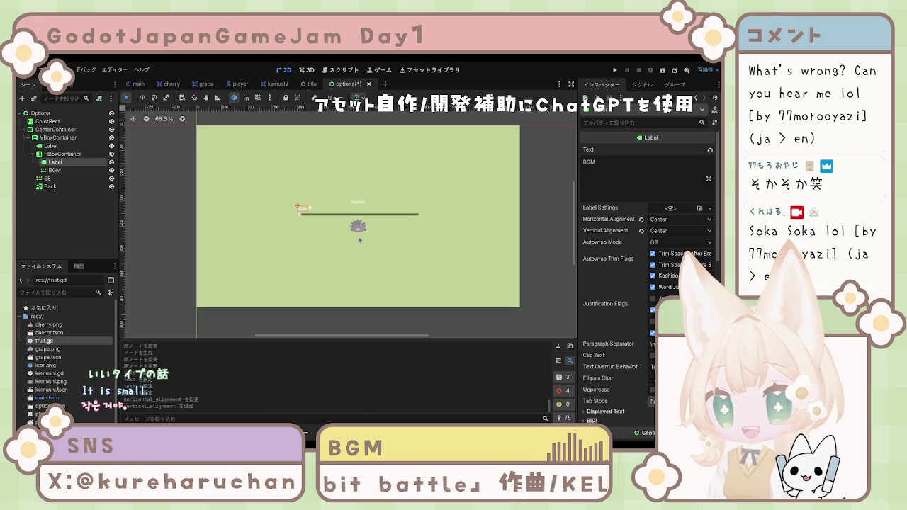
{"action": "scroll", "coordinate": [329, 216], "scroll_direction": "up", "scroll_amount": 5}
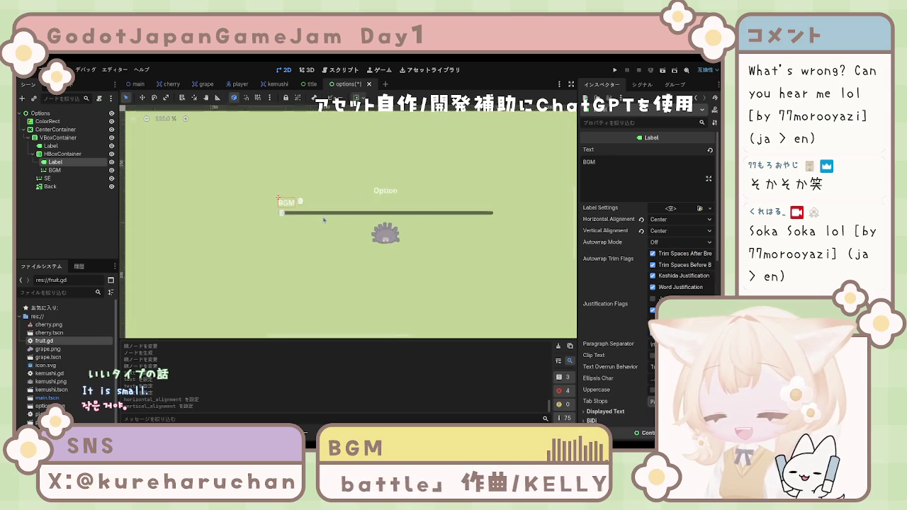
{"action": "left_click", "coordinate": [297, 202]}
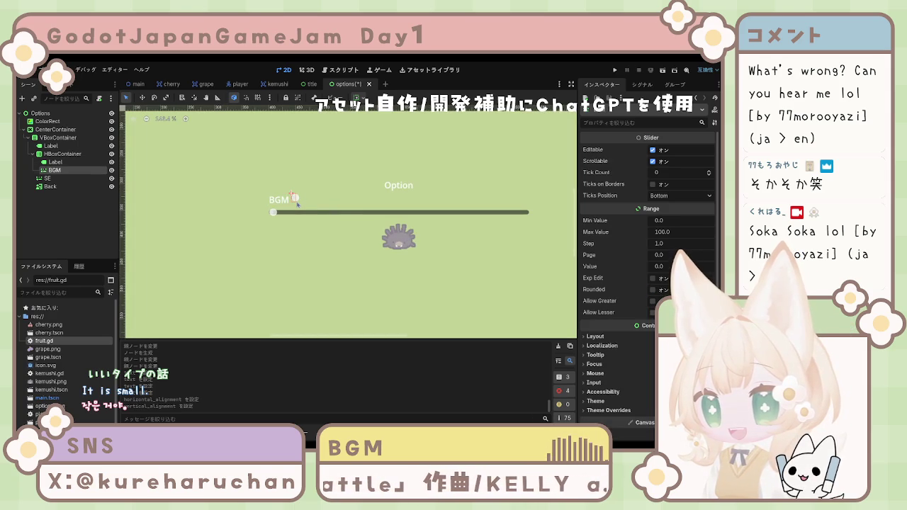
{"action": "left_click", "coordinate": [293, 199]}
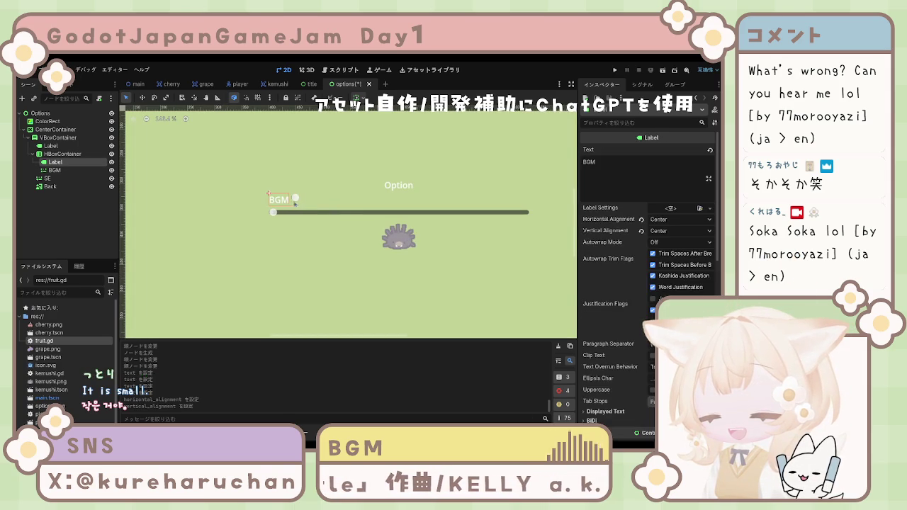
{"action": "left_click", "coordinate": [295, 199]}
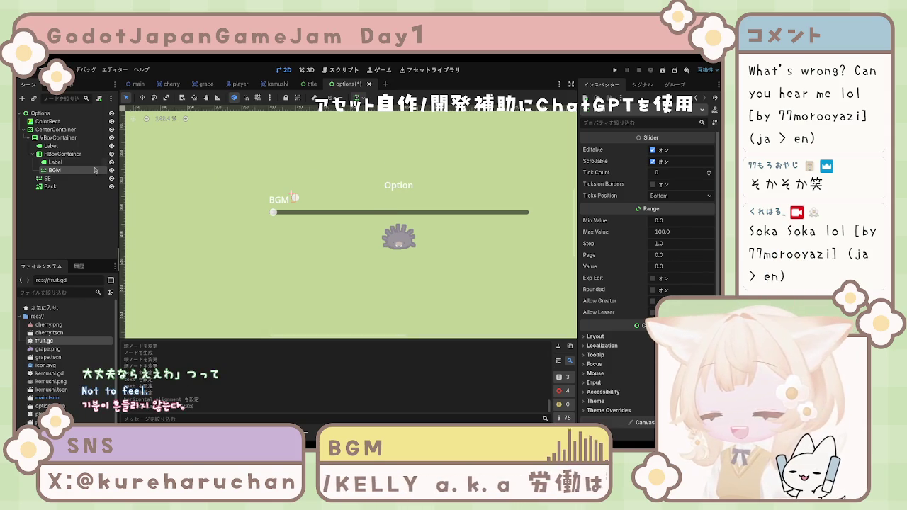
{"action": "left_click", "coordinate": [62, 154]}
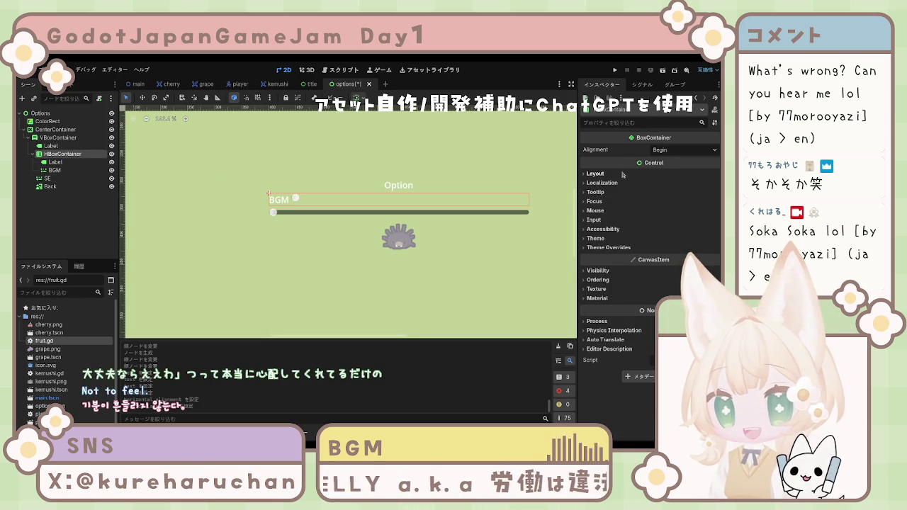
{"action": "left_click", "coordinate": [642, 175]}
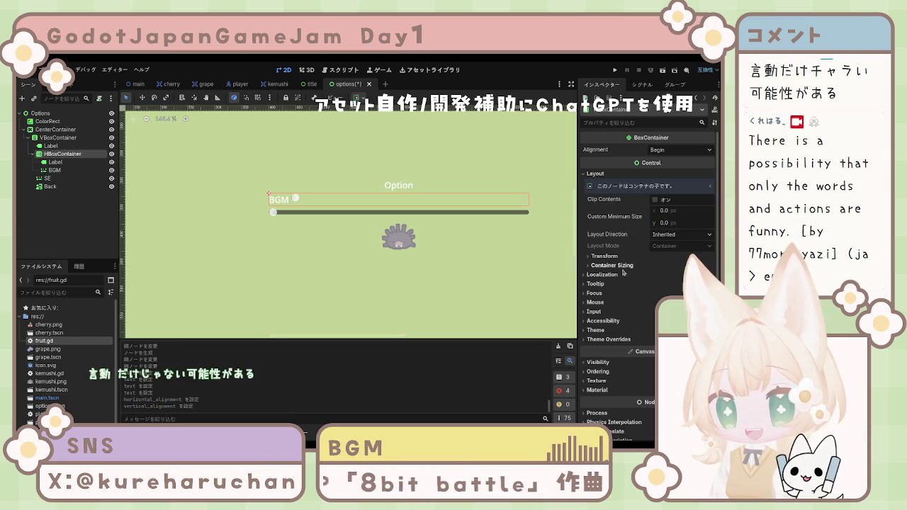
{"action": "left_click", "coordinate": [612, 266]}
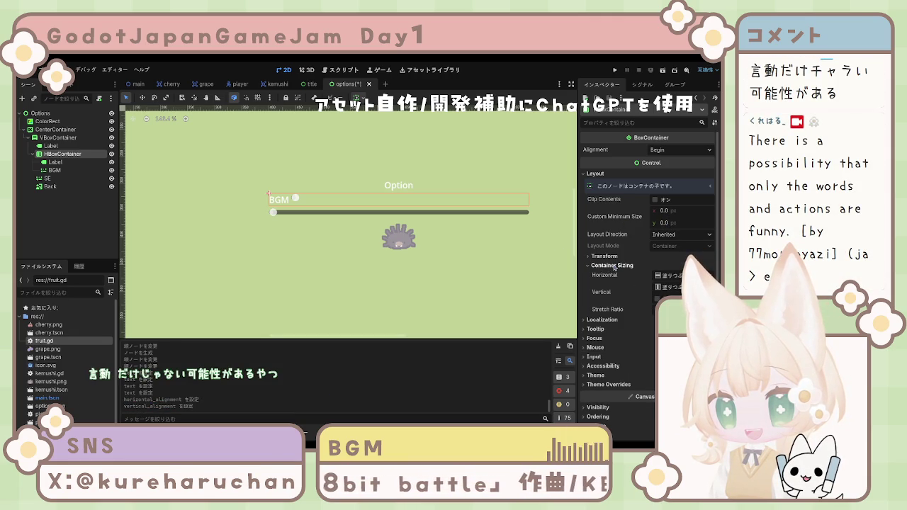
{"action": "left_click", "coordinate": [657, 298]}
{"action": "left_click", "coordinate": [645, 292]}
{"action": "left_click", "coordinate": [614, 266]}
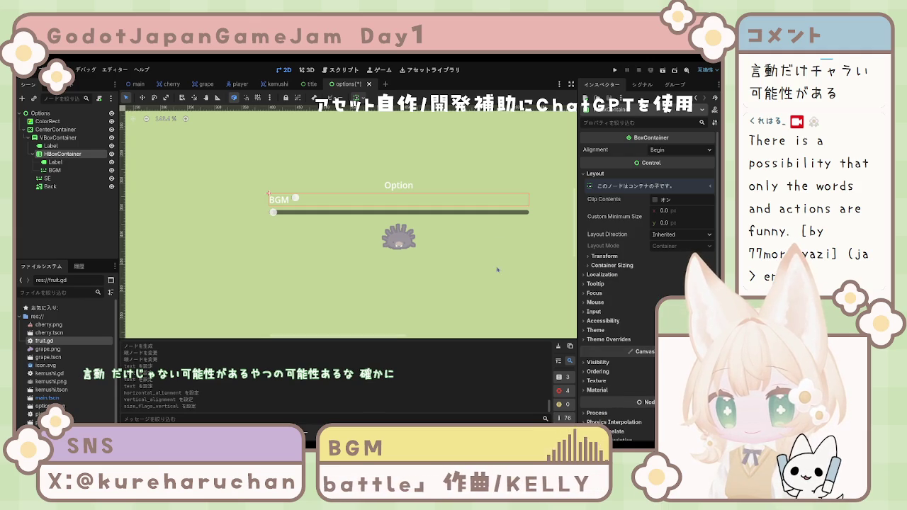
{"action": "scroll", "coordinate": [617, 275], "scroll_direction": "down", "scroll_amount": 1}
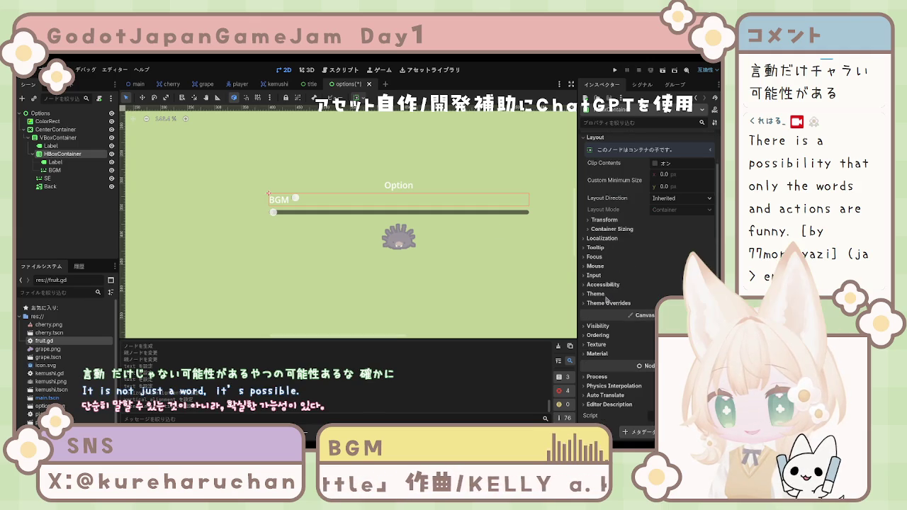
{"action": "left_click", "coordinate": [295, 198]}
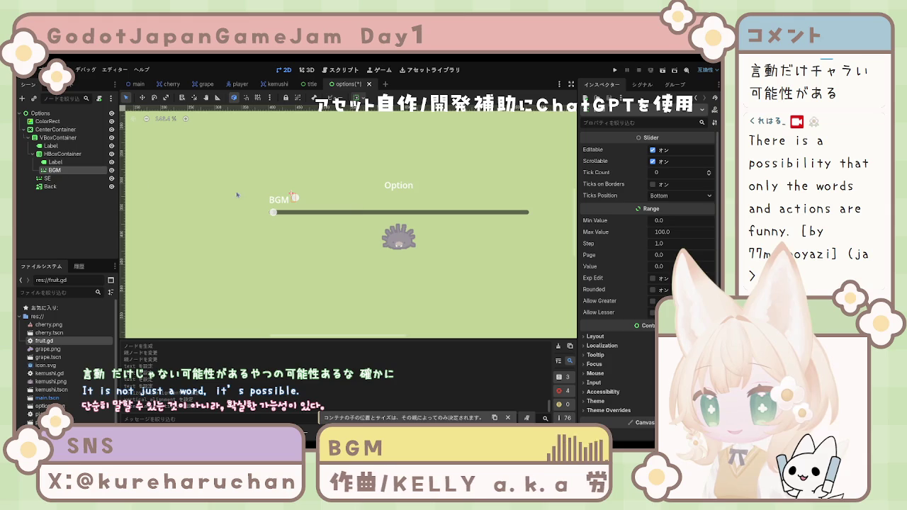
{"action": "left_click", "coordinate": [597, 337]}
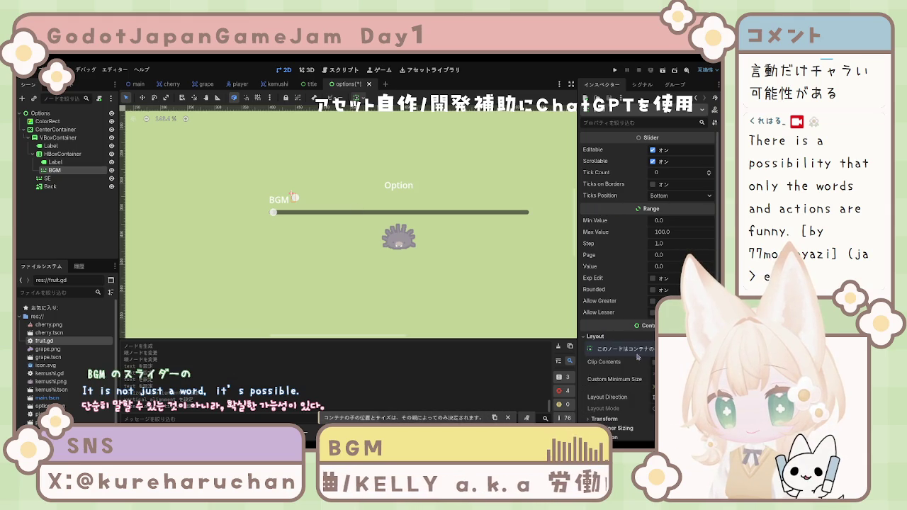
Give the BGM slider a 360 px custom minimum width and check its transform size.
{"action": "scroll", "coordinate": [637, 382], "scroll_direction": "down", "scroll_amount": 3}
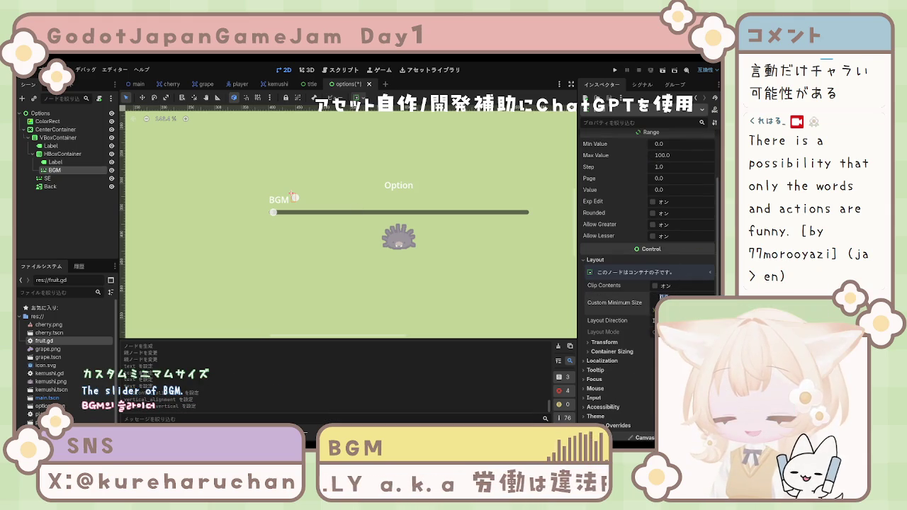
{"action": "type", "text": "350"}
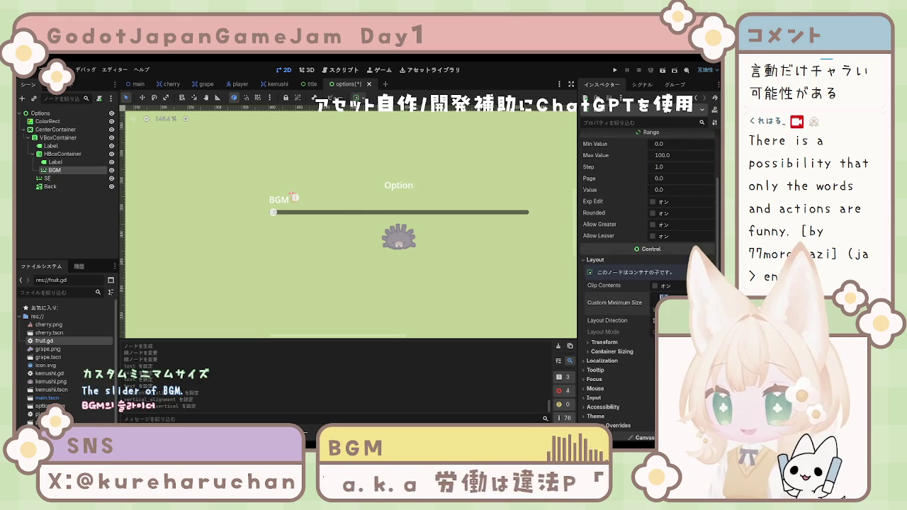
{"action": "key", "text": "Return"}
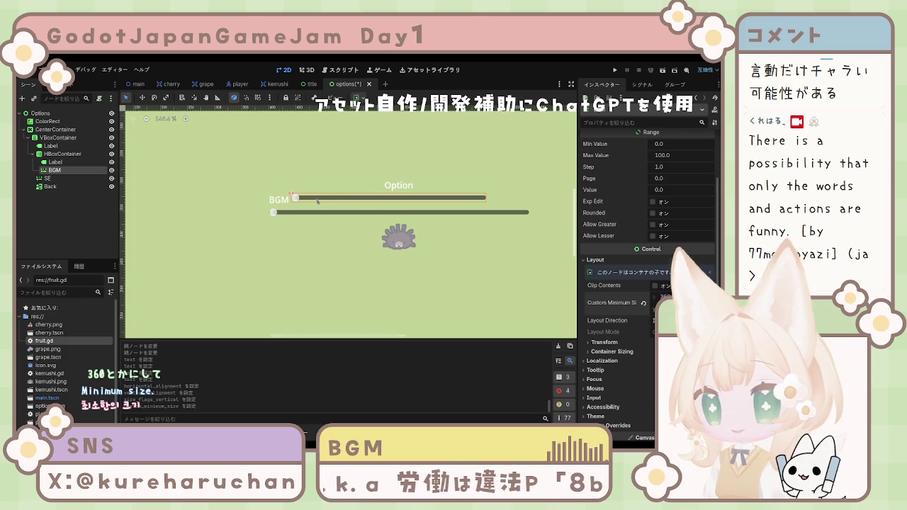
{"action": "left_click", "coordinate": [311, 201]}
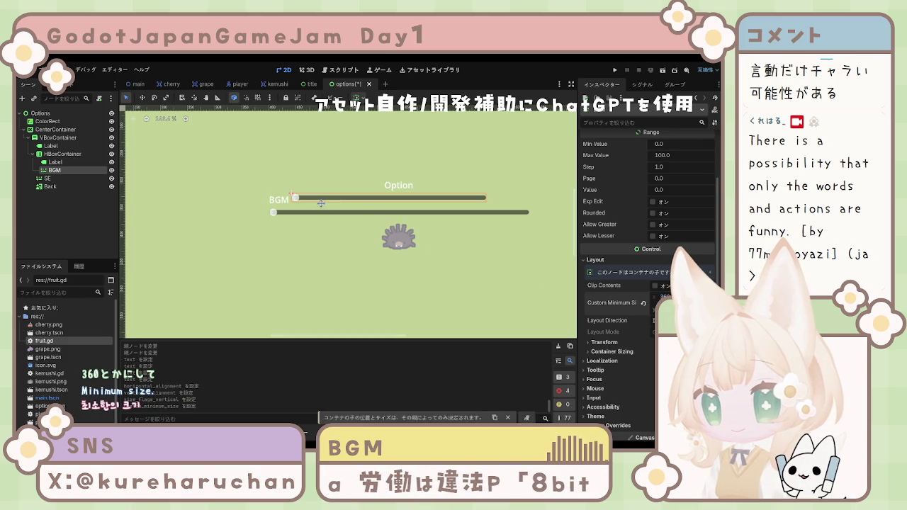
{"action": "scroll", "coordinate": [637, 232], "scroll_direction": "up", "scroll_amount": 3}
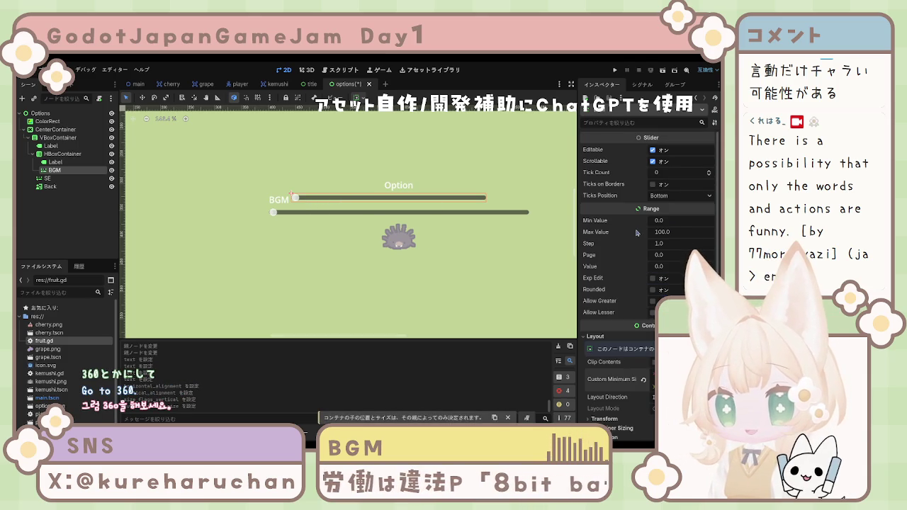
{"action": "scroll", "coordinate": [636, 237], "scroll_direction": "down", "scroll_amount": 5}
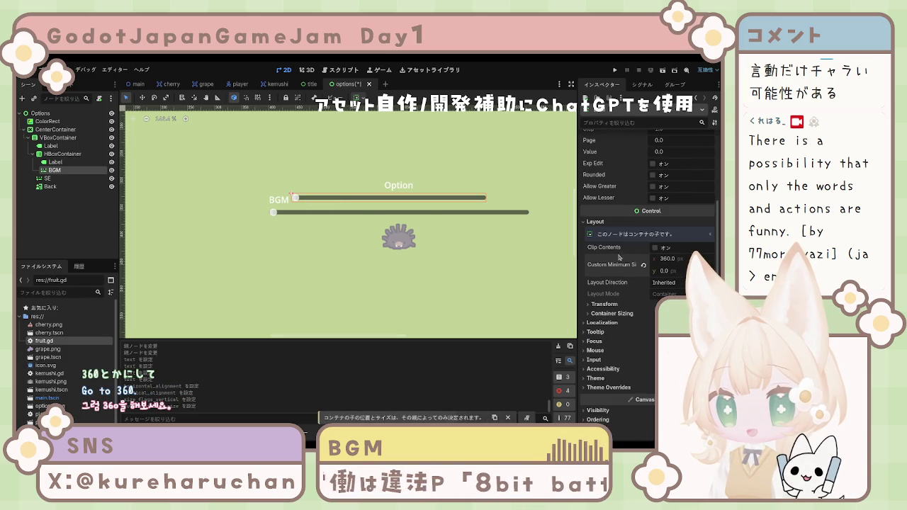
{"action": "left_click", "coordinate": [604, 304]}
{"action": "scroll", "coordinate": [617, 305], "scroll_direction": "down", "scroll_amount": 5}
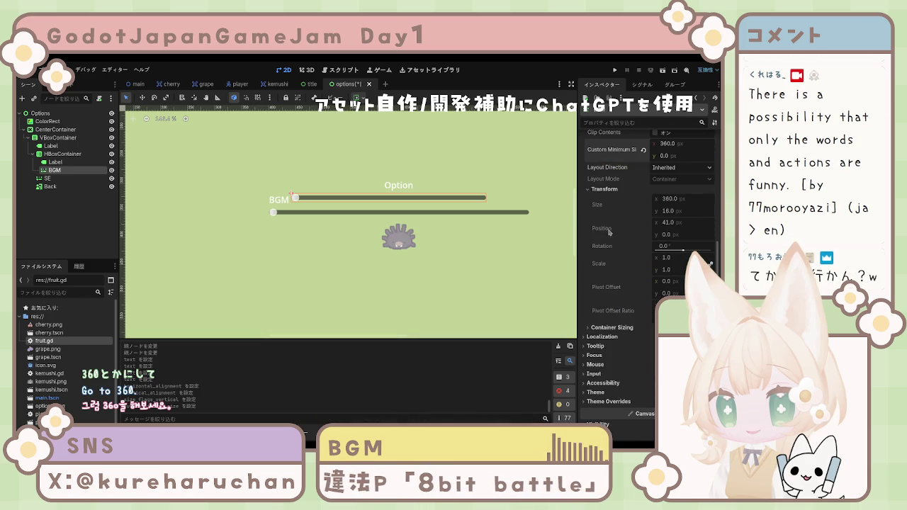
{"action": "left_click", "coordinate": [604, 190]}
{"action": "scroll", "coordinate": [608, 206], "scroll_direction": "up", "scroll_amount": 10}
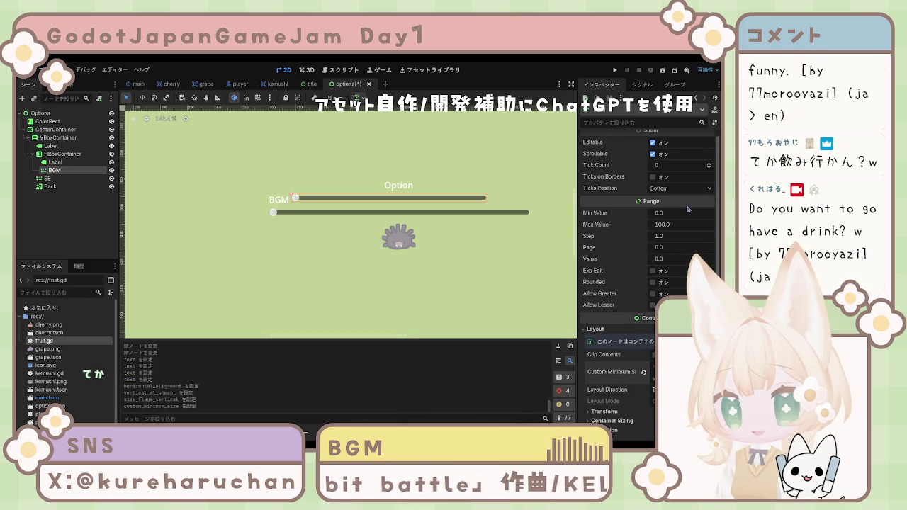
{"action": "left_click", "coordinate": [308, 234]}
{"action": "left_click", "coordinate": [296, 199]}
{"action": "left_click", "coordinate": [295, 206]}
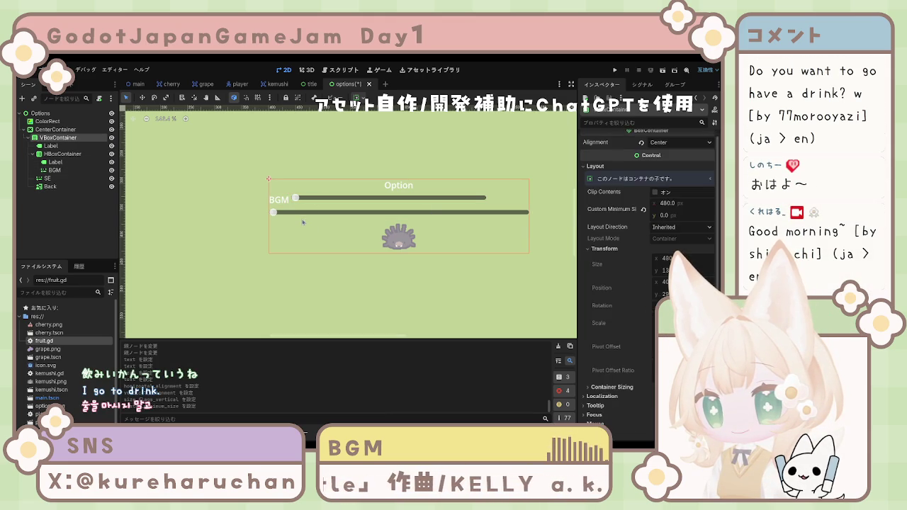
{"action": "left_click", "coordinate": [280, 200]}
{"action": "left_click", "coordinate": [313, 200]}
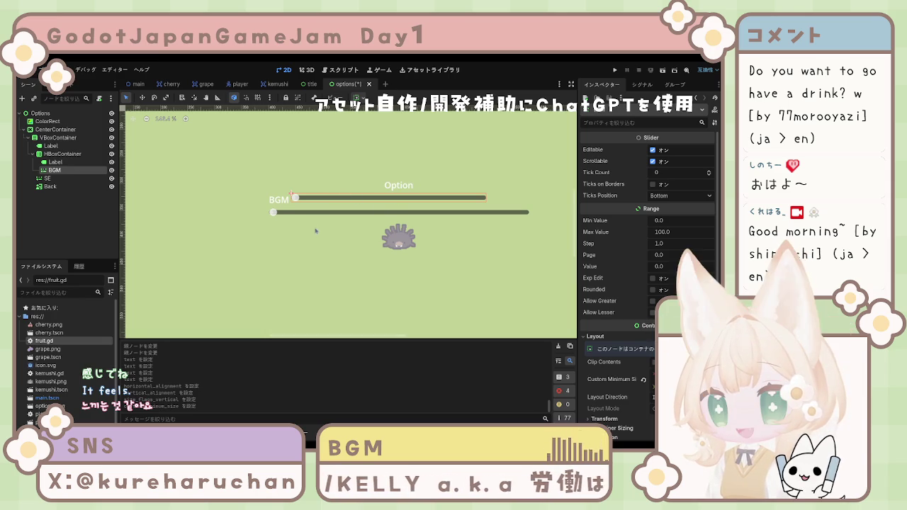
{"action": "left_click", "coordinate": [284, 207]}
{"action": "left_click", "coordinate": [327, 203]}
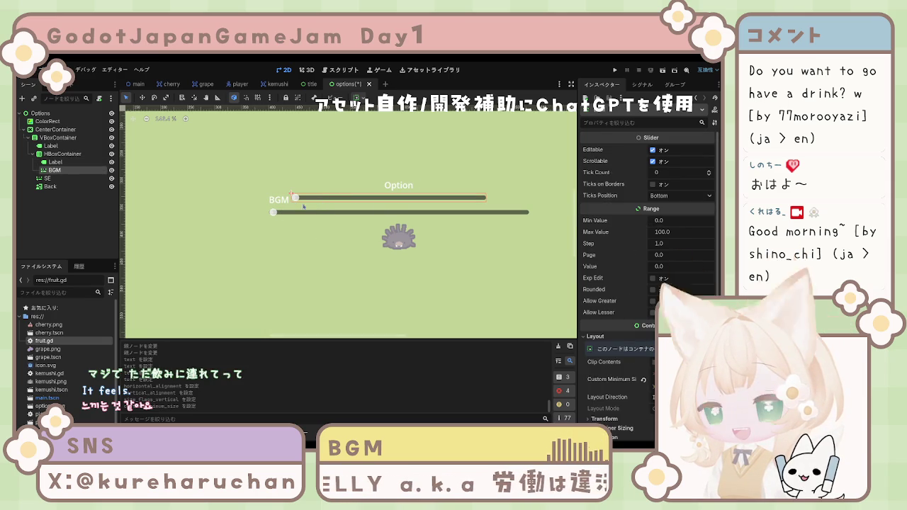
{"action": "left_click", "coordinate": [305, 207]}
{"action": "left_click", "coordinate": [296, 206]}
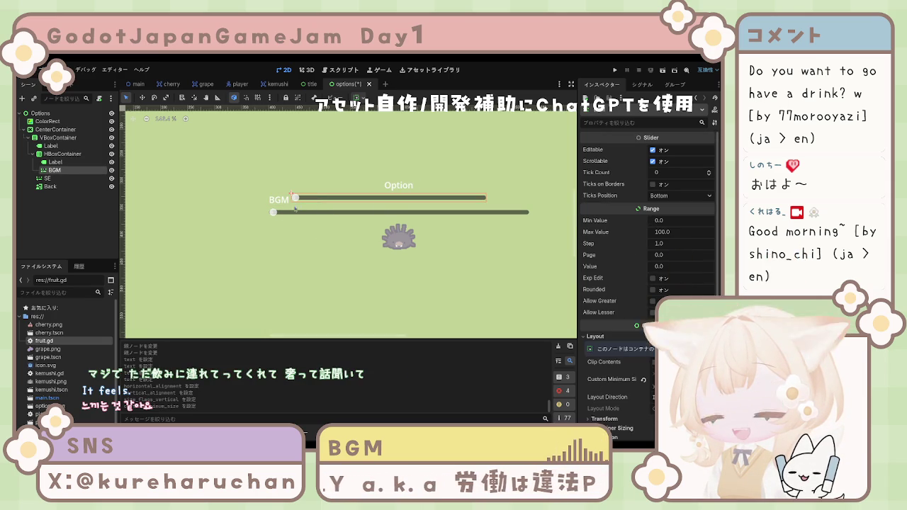
{"action": "left_click", "coordinate": [71, 211]}
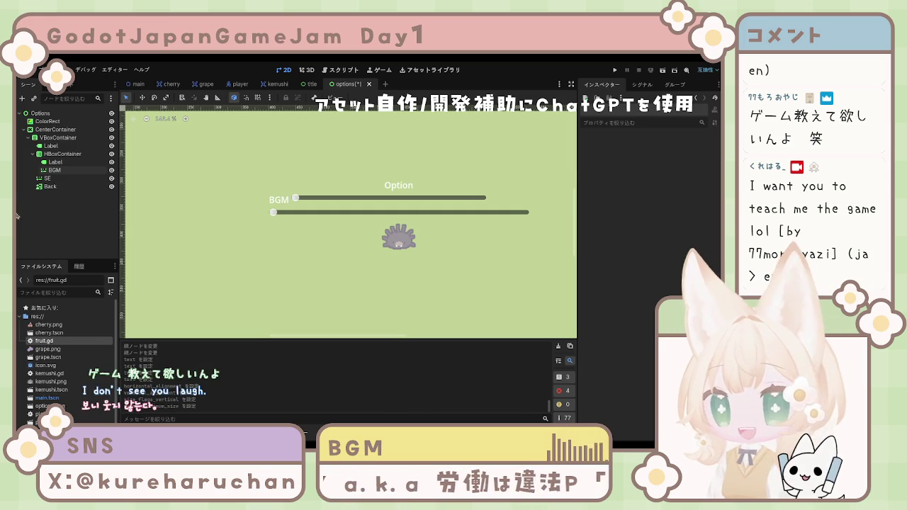
Select the BGM label and BGM slider in turn to inspect their layout settings.
{"action": "left_click", "coordinate": [303, 203]}
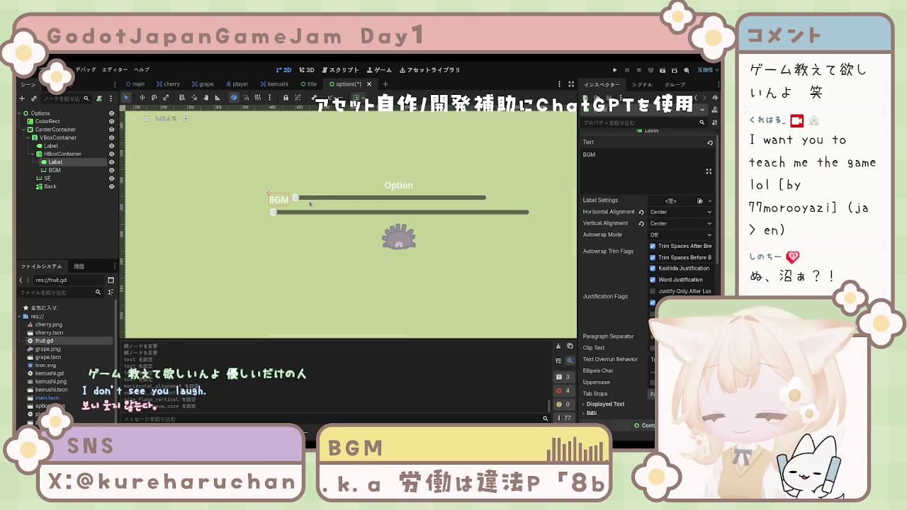
{"action": "left_click", "coordinate": [304, 200]}
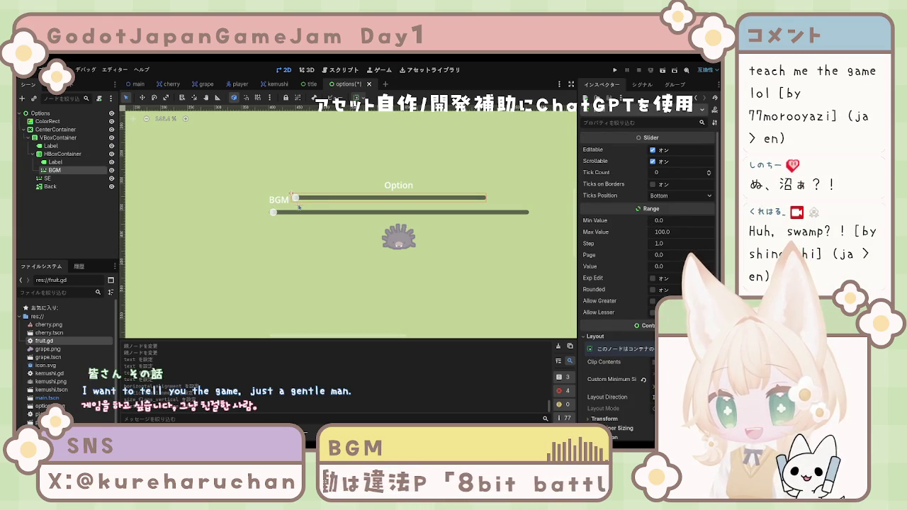
{"action": "left_click", "coordinate": [199, 229]}
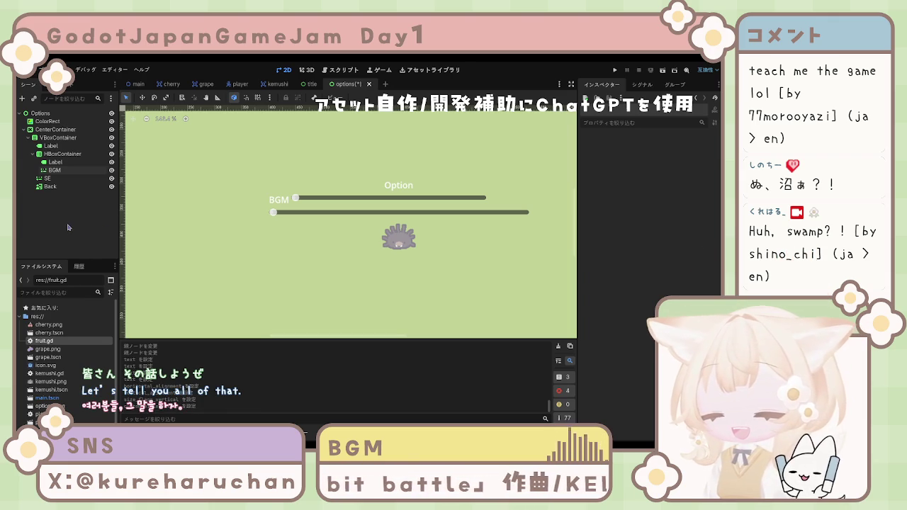
{"action": "left_click", "coordinate": [56, 163]}
{"action": "left_click", "coordinate": [55, 170]}
{"action": "left_click", "coordinate": [56, 162]}
{"action": "left_click", "coordinate": [67, 172]}
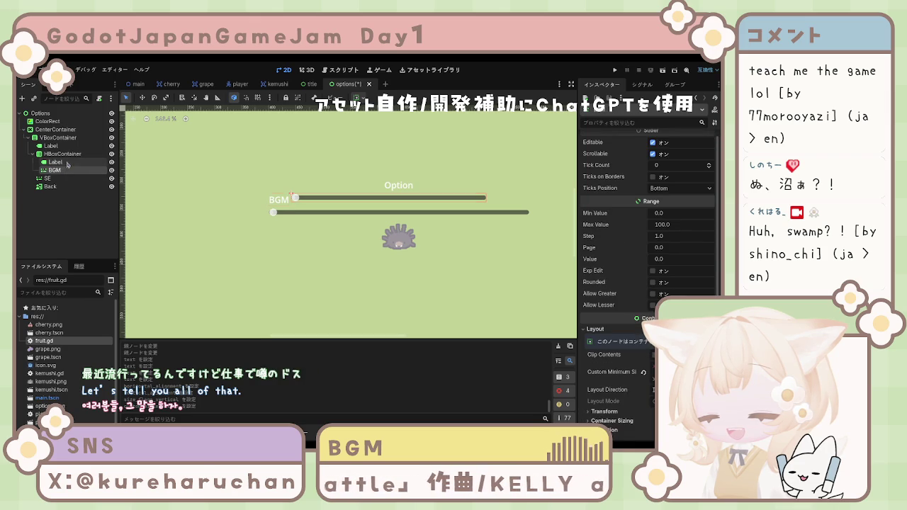
{"action": "left_click", "coordinate": [57, 163]}
{"action": "left_click", "coordinate": [69, 171]}
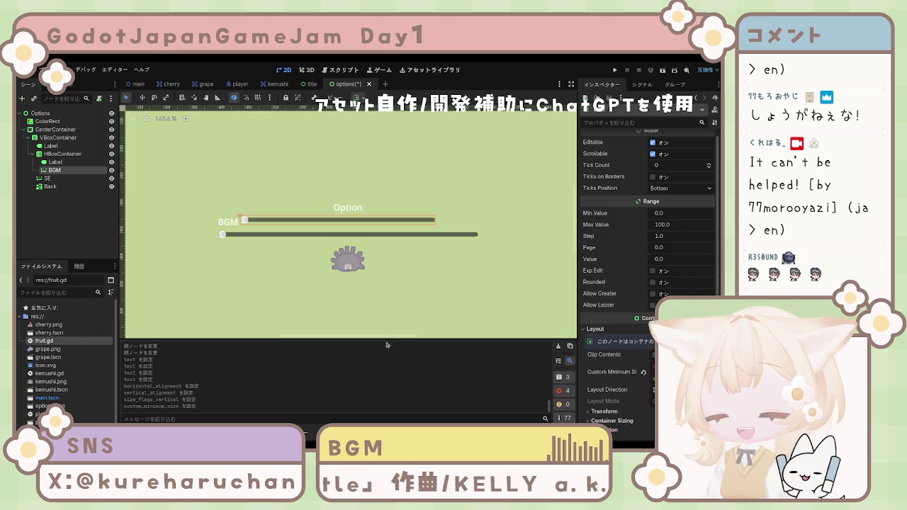
{"action": "left_click", "coordinate": [227, 233]}
{"action": "left_click", "coordinate": [55, 162]}
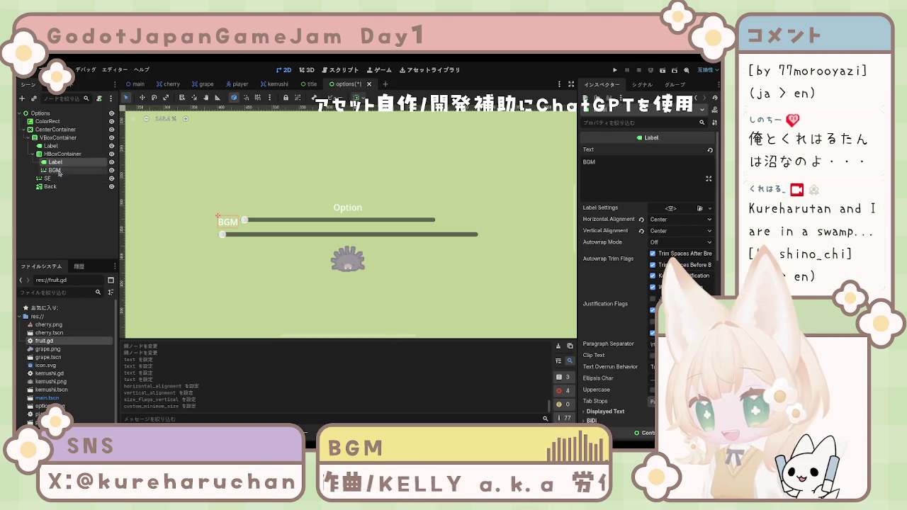
Copy the BGM row's HBoxContainer and paste a copy into it.
{"action": "left_click", "coordinate": [62, 153]}
{"action": "key", "text": "ctrl+c"}
{"action": "key", "text": "ctrl+v"}
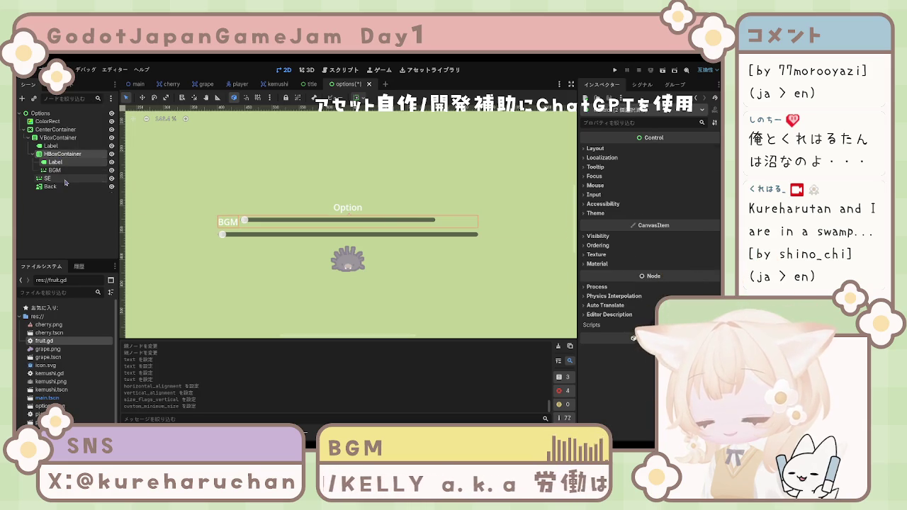
Move SE into the copied row, delete its duplicate BGM slider, and place the row below BGM.
{"action": "left_click_drag", "start_coordinate": [46, 203], "coordinate": [69, 193]}
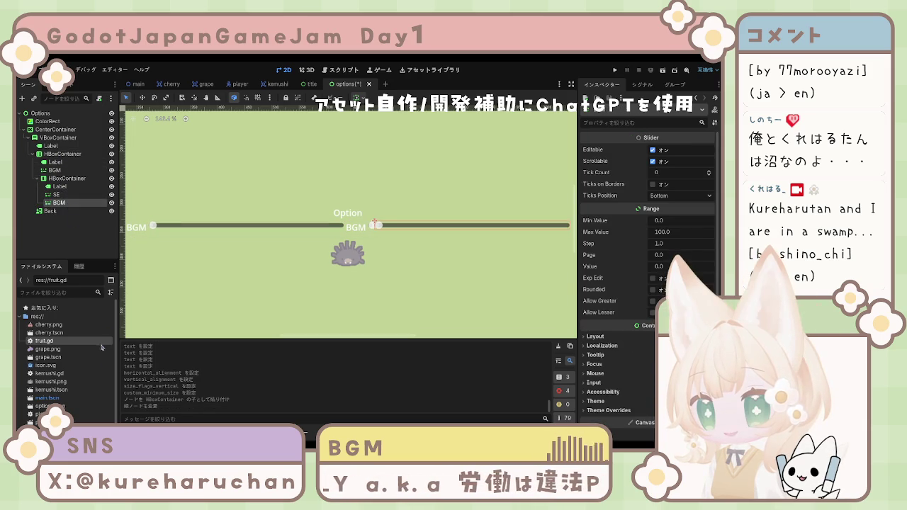
{"action": "key", "text": "Delete"}
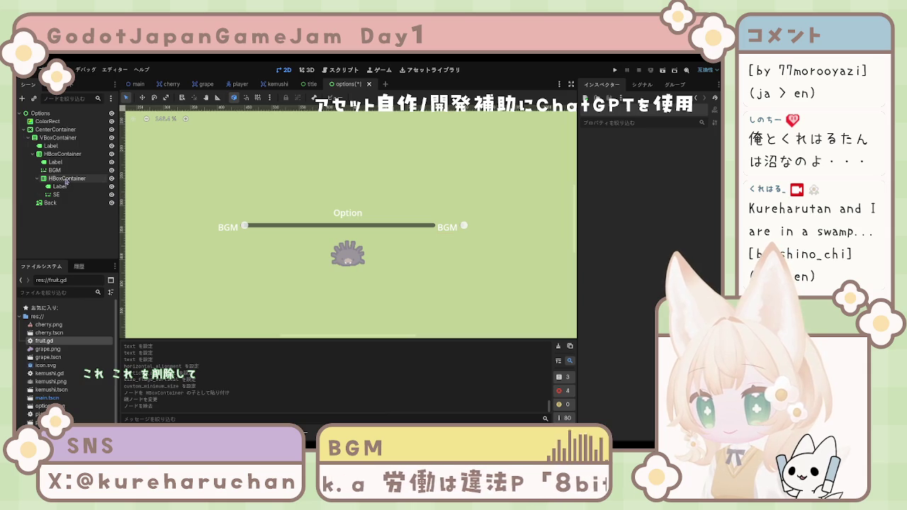
{"action": "mouse_move", "coordinate": [66, 179]}
{"action": "left_mouse_down"}
{"action": "mouse_move", "coordinate": [41, 152]}
{"action": "mouse_move", "coordinate": [64, 183]}
{"action": "mouse_move", "coordinate": [54, 205]}
{"action": "left_mouse_up"}
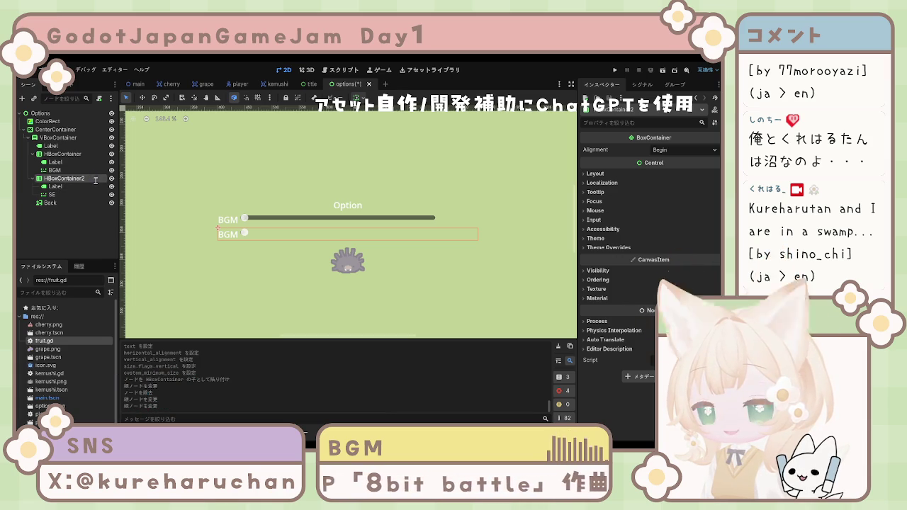
Change the second row's label text from 'BGM' to 'SE'.
{"action": "left_click", "coordinate": [63, 195]}
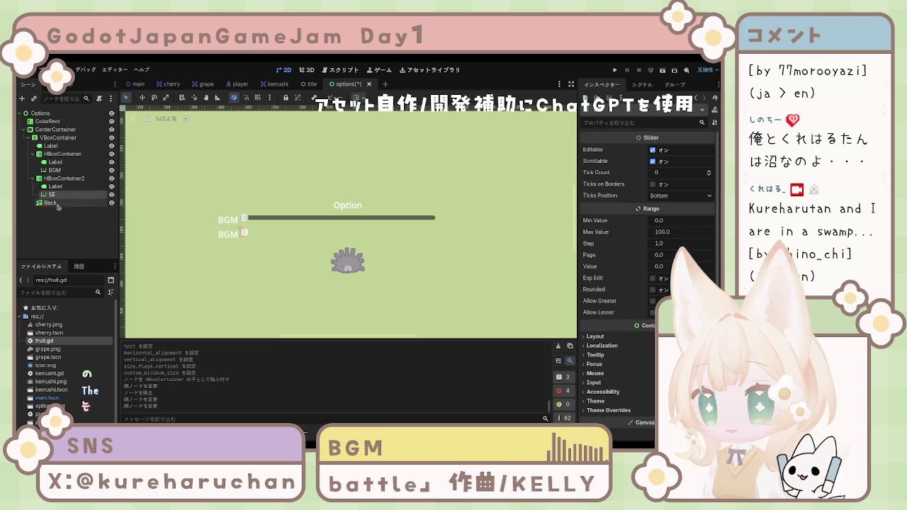
{"action": "left_click", "coordinate": [55, 187]}
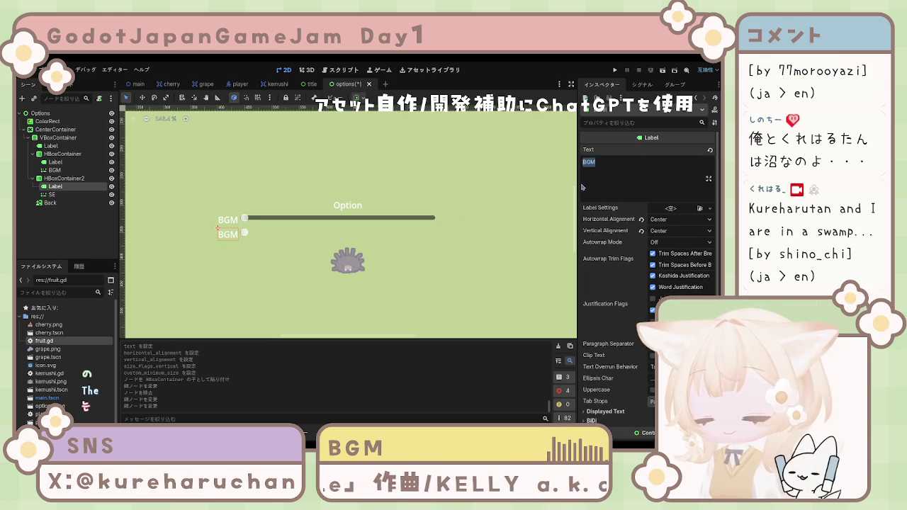
{"action": "type", "text": "SE"}
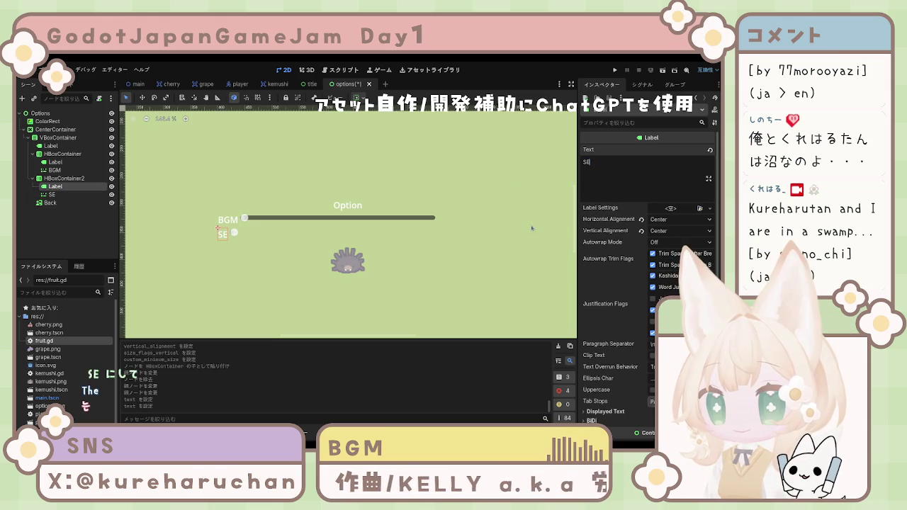
{"action": "left_click", "coordinate": [55, 170]}
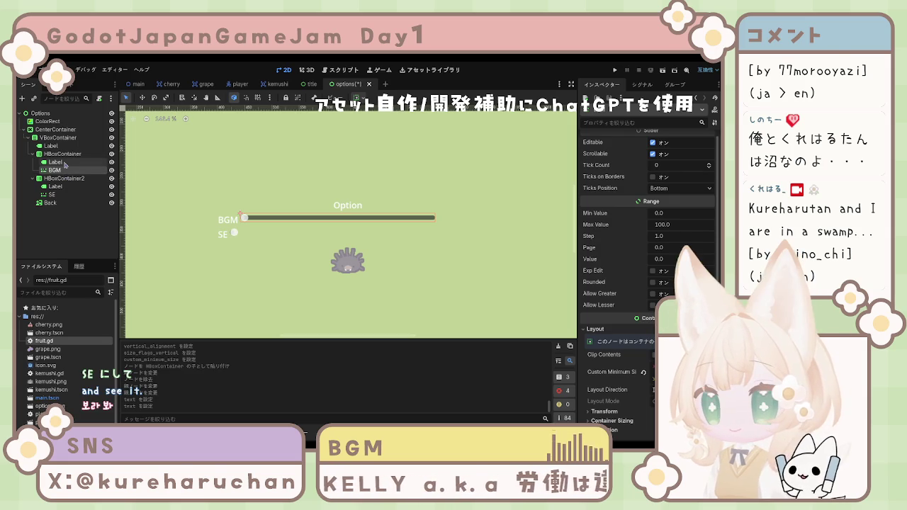
Inspect the second row container's and the SE slider's Layout size settings.
{"action": "left_click", "coordinate": [62, 162]}
{"action": "left_click", "coordinate": [64, 178]}
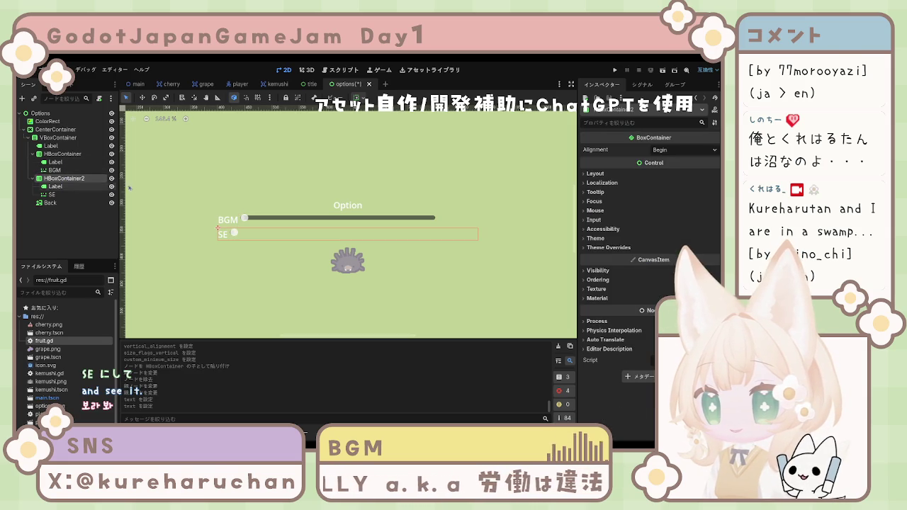
{"action": "left_click", "coordinate": [616, 174]}
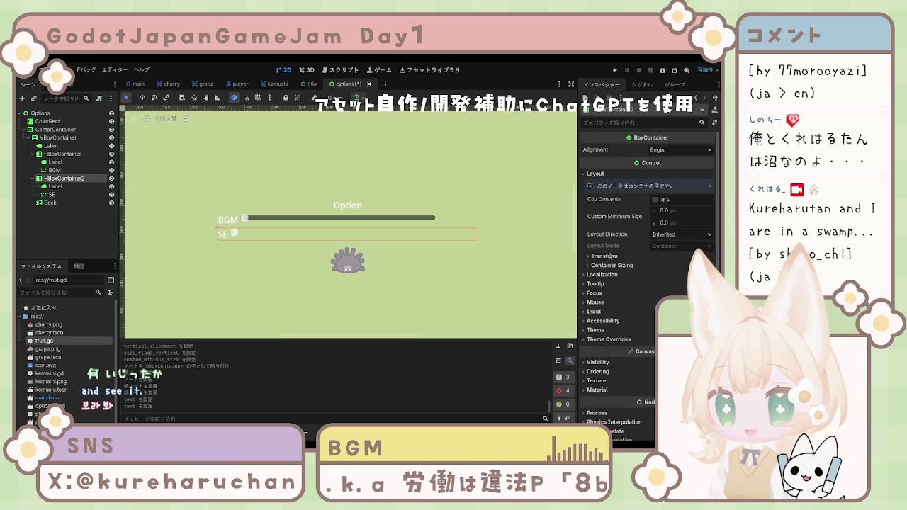
{"action": "left_click", "coordinate": [606, 256]}
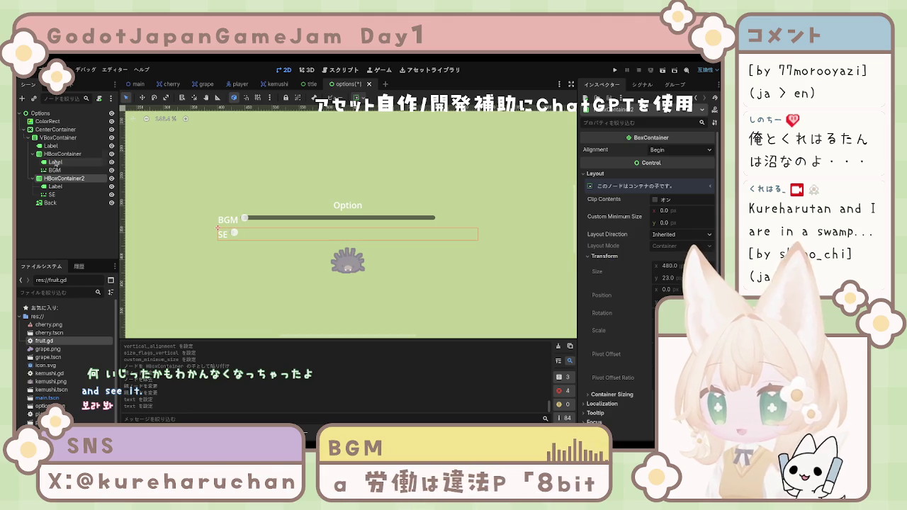
{"action": "left_click", "coordinate": [57, 194]}
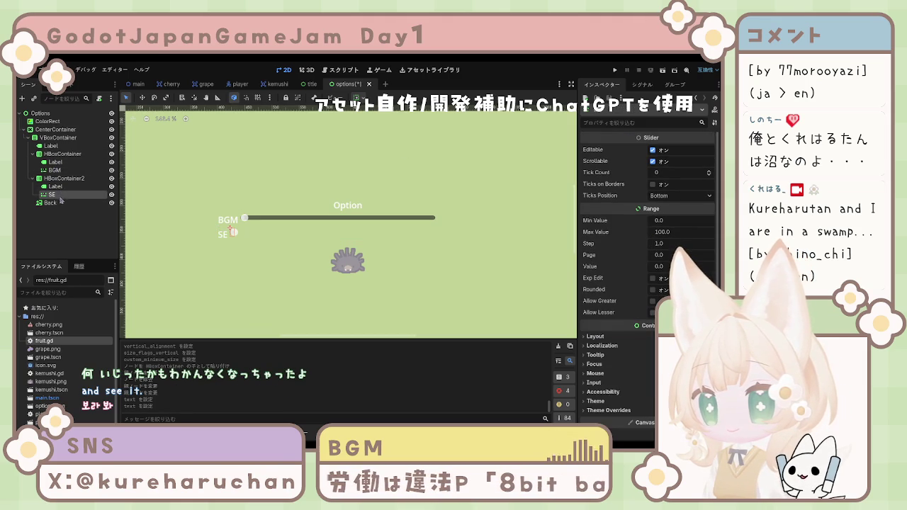
{"action": "scroll", "coordinate": [615, 297], "scroll_direction": "down", "scroll_amount": 2}
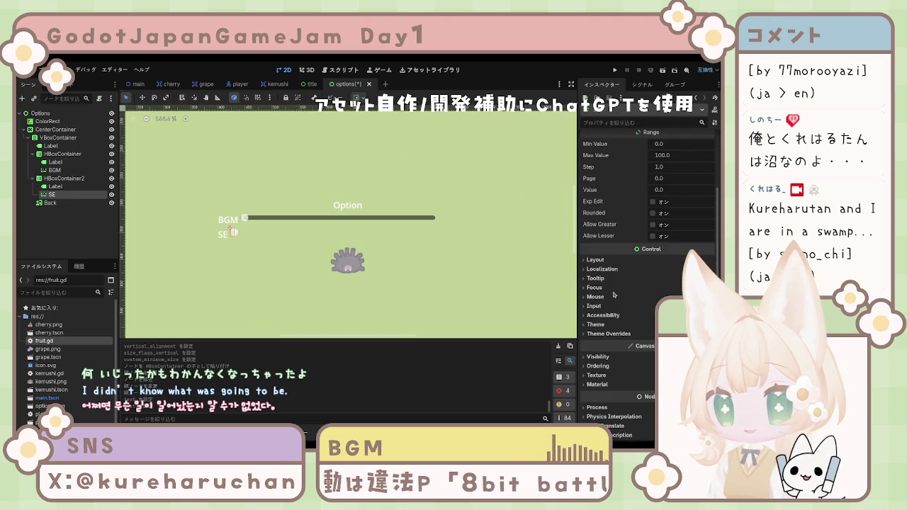
{"action": "left_click", "coordinate": [596, 260]}
{"action": "scroll", "coordinate": [614, 296], "scroll_direction": "down", "scroll_amount": 2}
{"action": "left_click", "coordinate": [597, 266]}
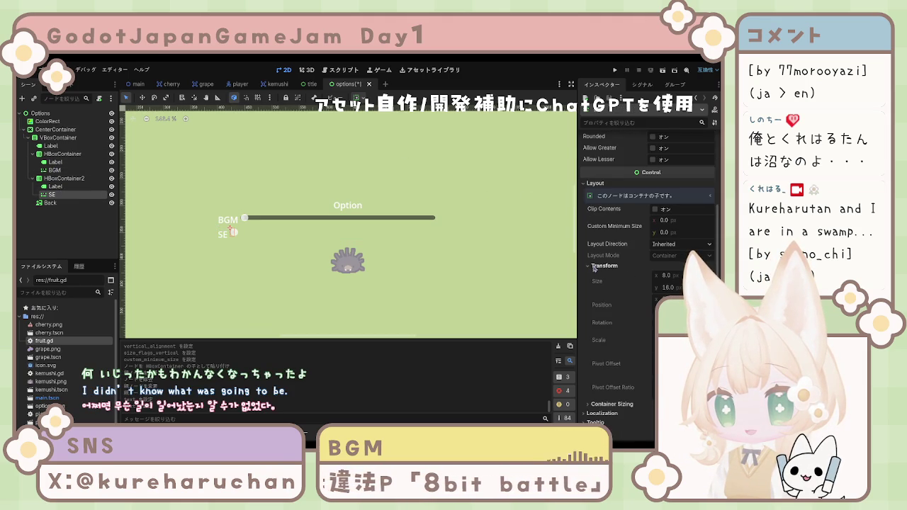
{"action": "left_click", "coordinate": [595, 267]}
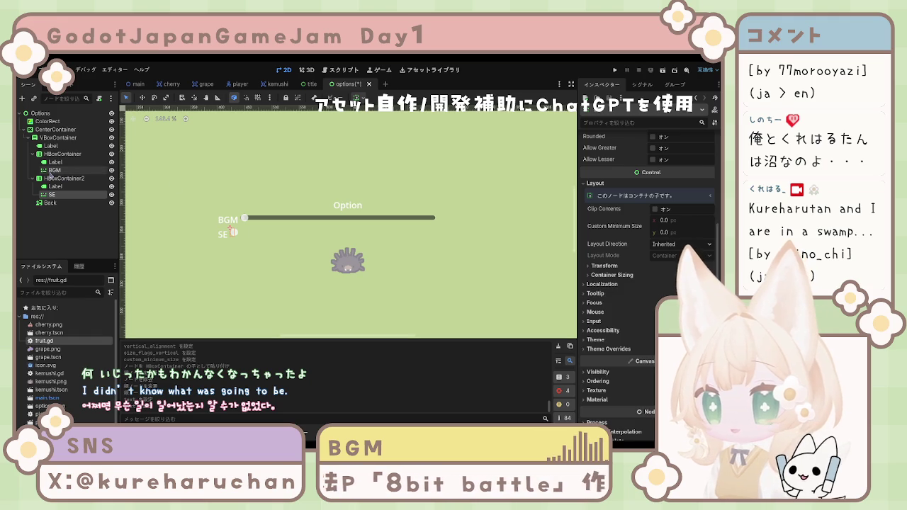
Compare with the BGM slider, then set the SE slider's Custom Minimum Size x to 360.
{"action": "left_click", "coordinate": [53, 171]}
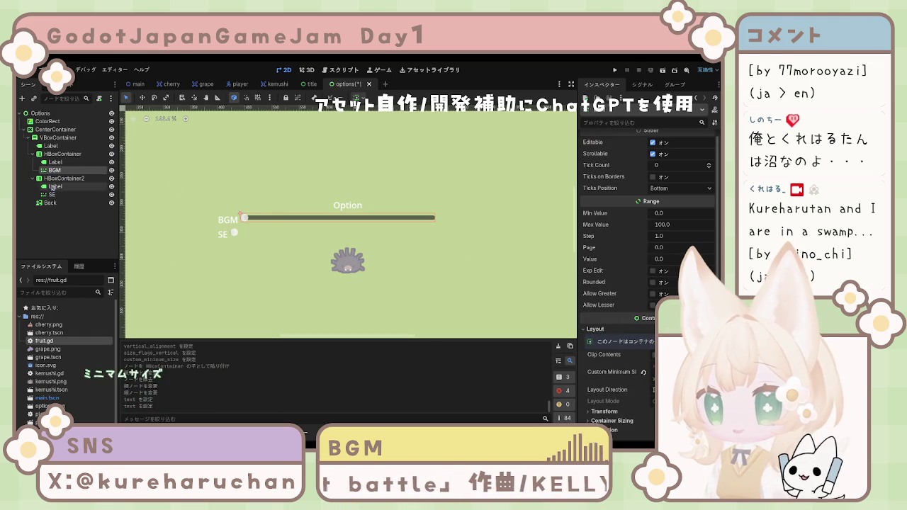
{"action": "left_click", "coordinate": [57, 187]}
{"action": "left_click", "coordinate": [52, 194]}
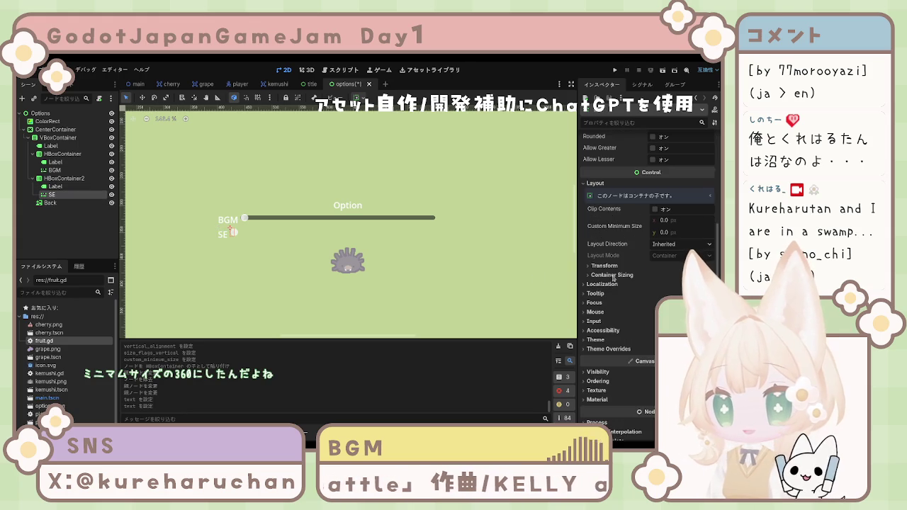
{"action": "left_click", "coordinate": [603, 268]}
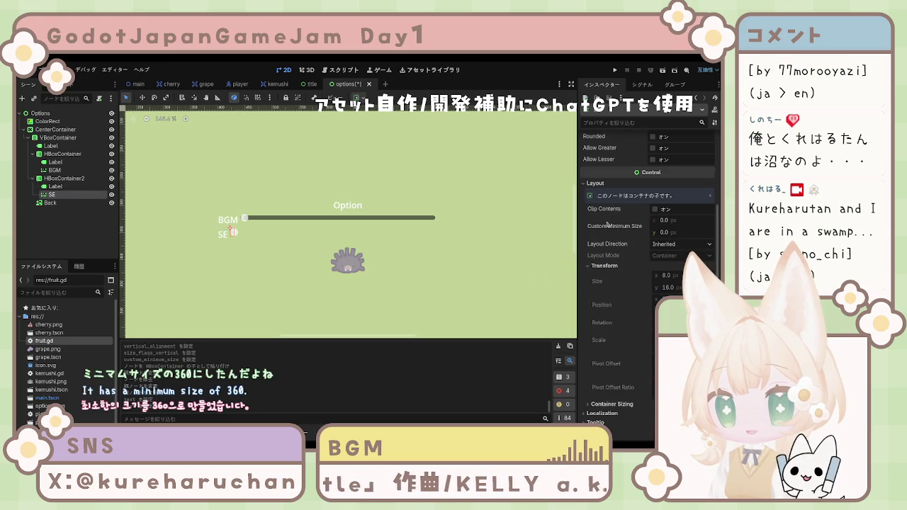
{"action": "left_click", "coordinate": [667, 219]}
{"action": "type", "text": "360"}
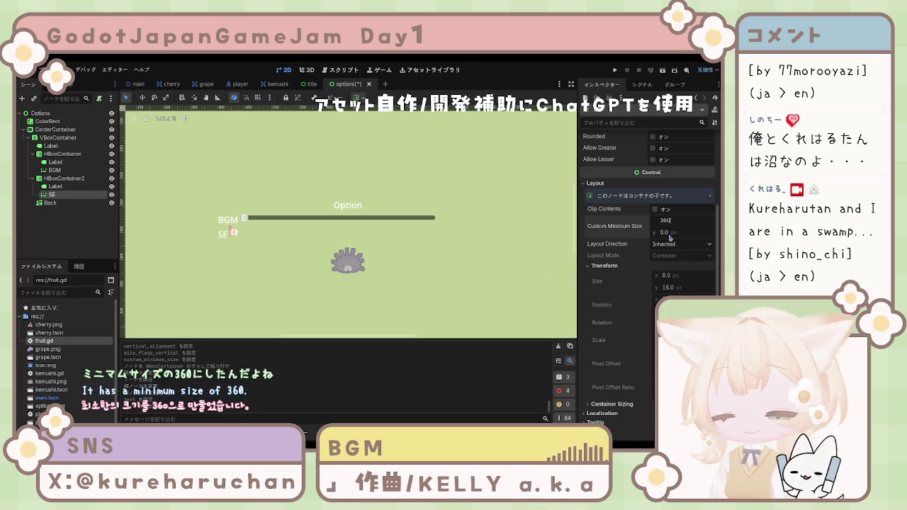
{"action": "key", "text": "Return"}
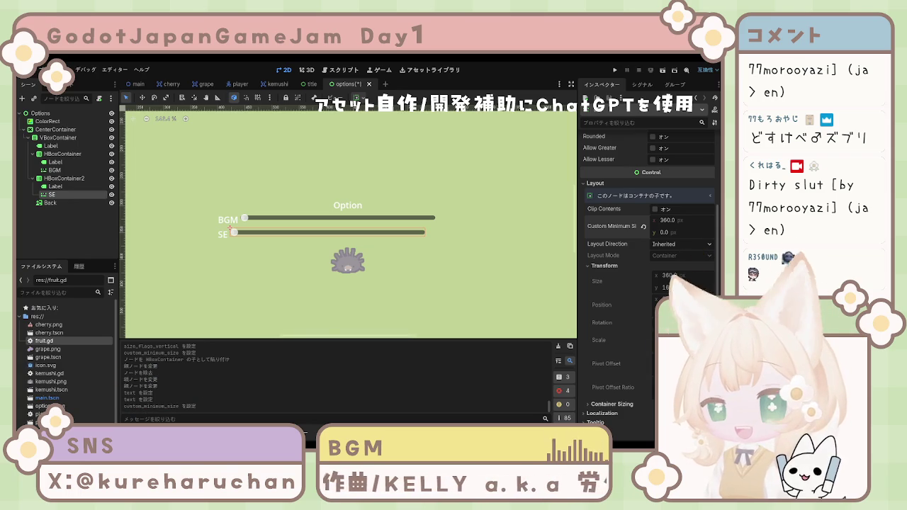
{"action": "left_click", "coordinate": [66, 187]}
{"action": "left_click", "coordinate": [70, 195]}
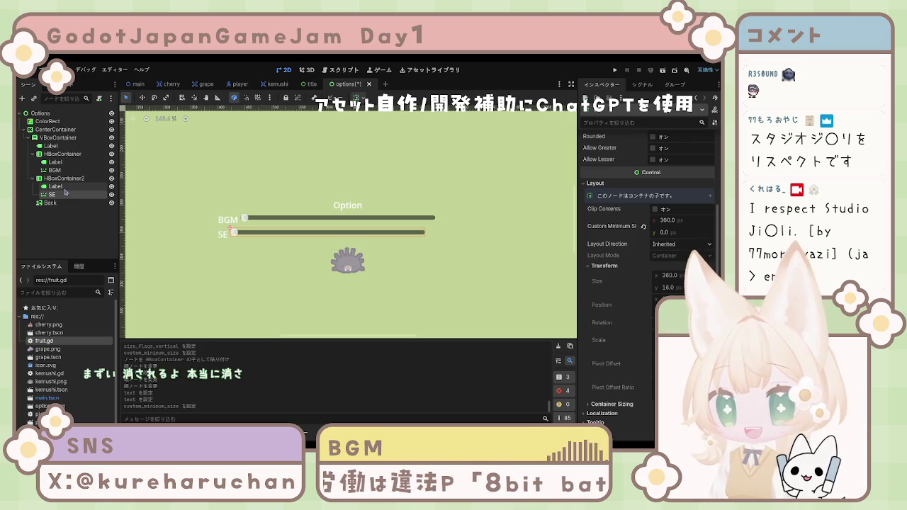
{"action": "left_click", "coordinate": [71, 227]}
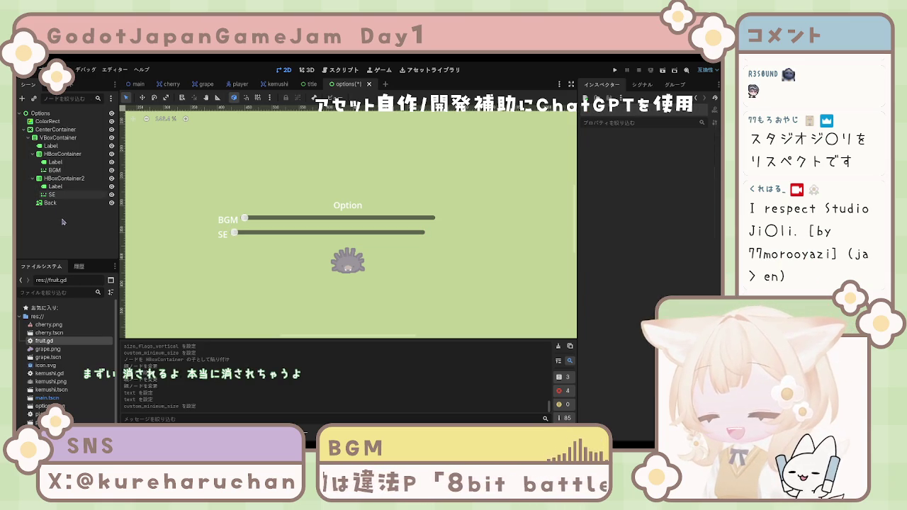
{"action": "left_click", "coordinate": [52, 194]}
{"action": "left_click", "coordinate": [70, 186]}
{"action": "left_click", "coordinate": [68, 163]}
{"action": "left_click", "coordinate": [69, 170]}
{"action": "left_click", "coordinate": [69, 162]}
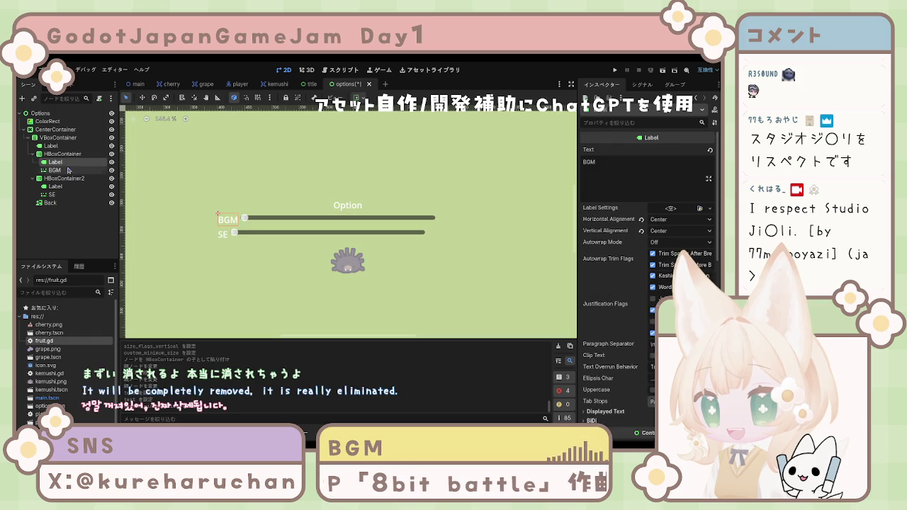
{"action": "left_click", "coordinate": [69, 170]}
{"action": "left_click", "coordinate": [67, 164]}
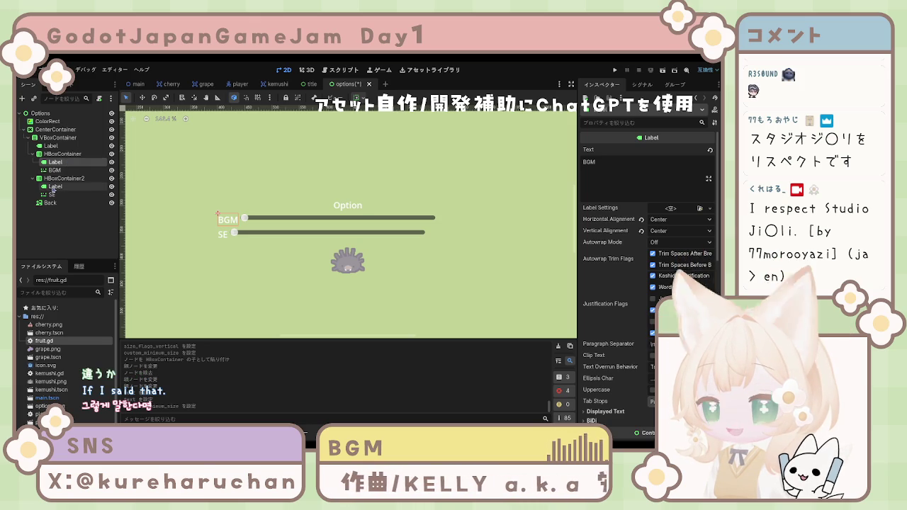
{"action": "left_click", "coordinate": [63, 178]}
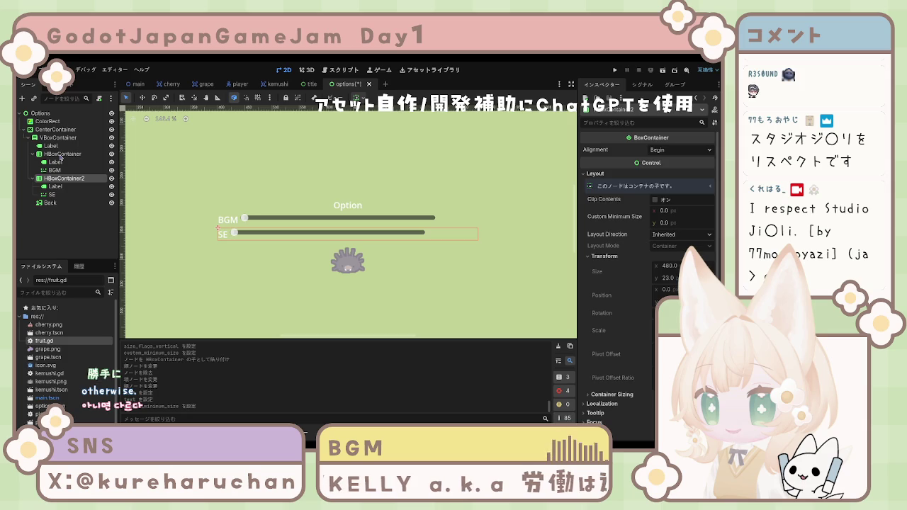
{"action": "left_click", "coordinate": [61, 155]}
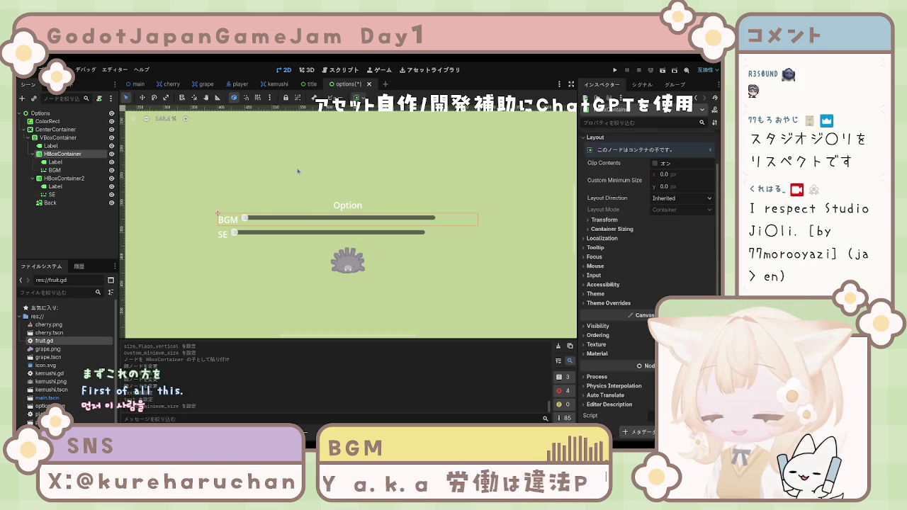
Move the SE label in with the BGM label and stack the two sliders vertically in HBoxContainer2.
{"action": "key", "text": "ctrl+z"}
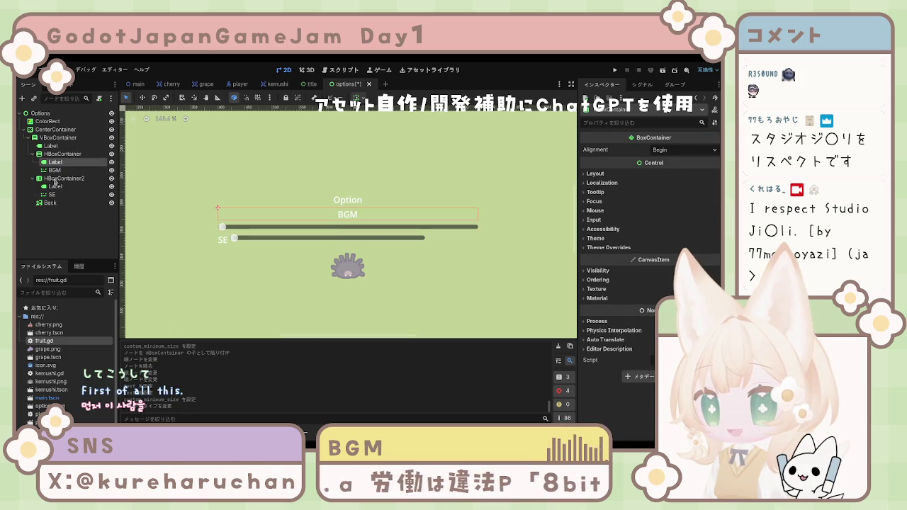
{"action": "left_click", "coordinate": [58, 187]}
{"action": "mouse_move", "coordinate": [61, 190]}
{"action": "left_mouse_down"}
{"action": "mouse_move", "coordinate": [57, 167]}
{"action": "mouse_move", "coordinate": [61, 192]}
{"action": "left_mouse_up"}
{"action": "left_click", "coordinate": [67, 178]}
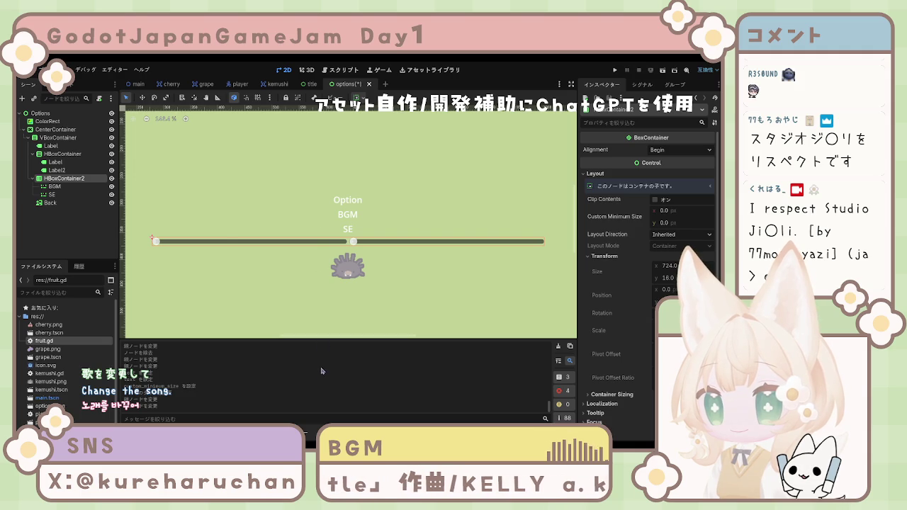
{"action": "key", "text": "ctrl+shift+z"}
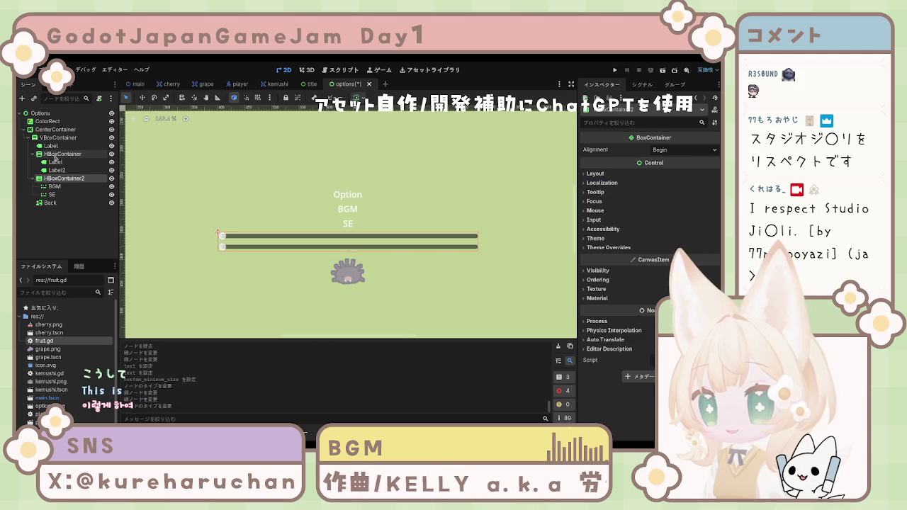
{"action": "left_click", "coordinate": [55, 154]}
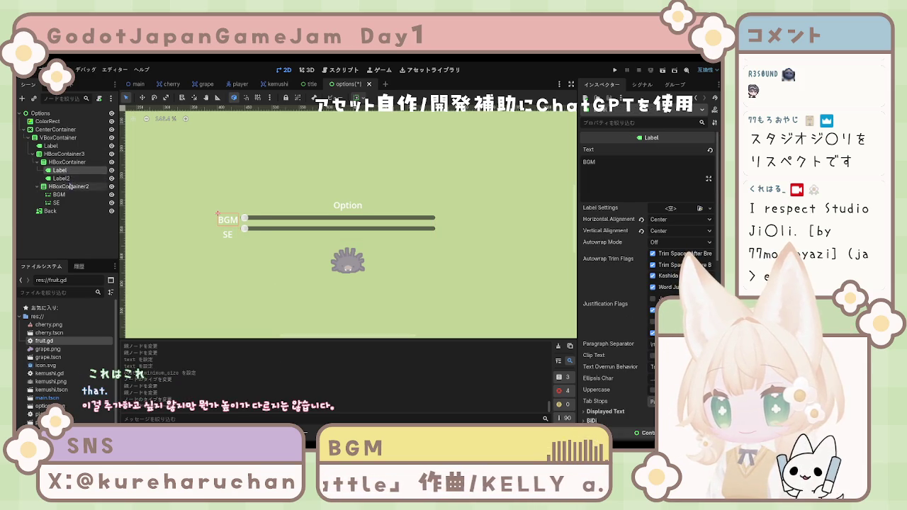
Try SE slider Custom Minimum Size y values of 20, 50 and 30.
{"action": "left_click", "coordinate": [69, 173]}
{"action": "left_click", "coordinate": [69, 181]}
{"action": "left_click", "coordinate": [57, 202]}
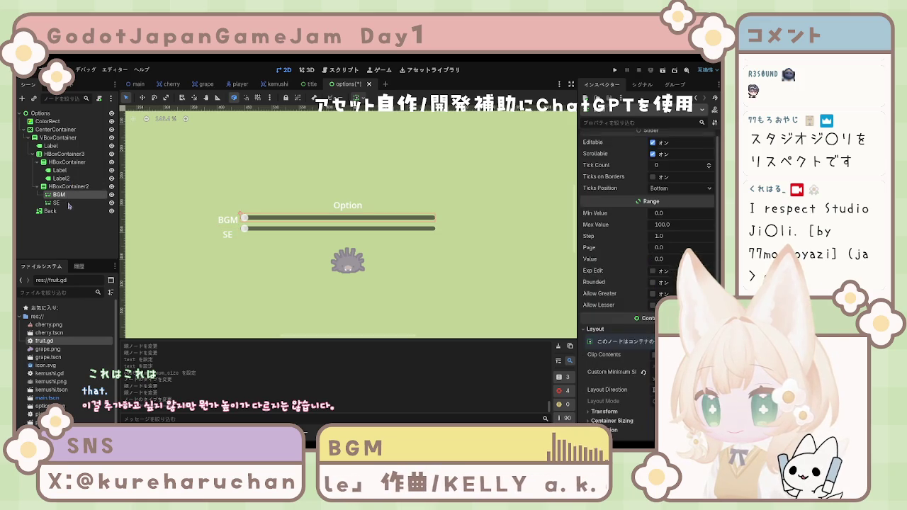
{"action": "left_click", "coordinate": [59, 194]}
{"action": "left_click", "coordinate": [57, 202]}
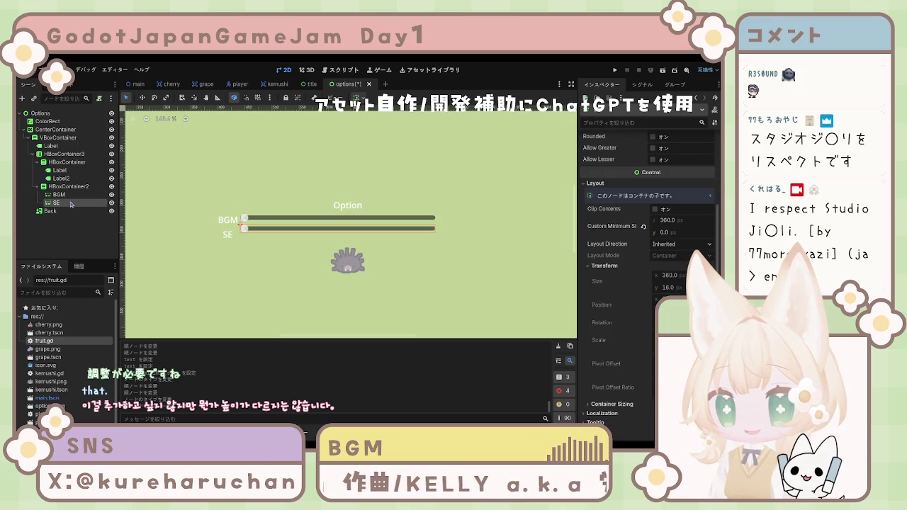
{"action": "left_click", "coordinate": [670, 233]}
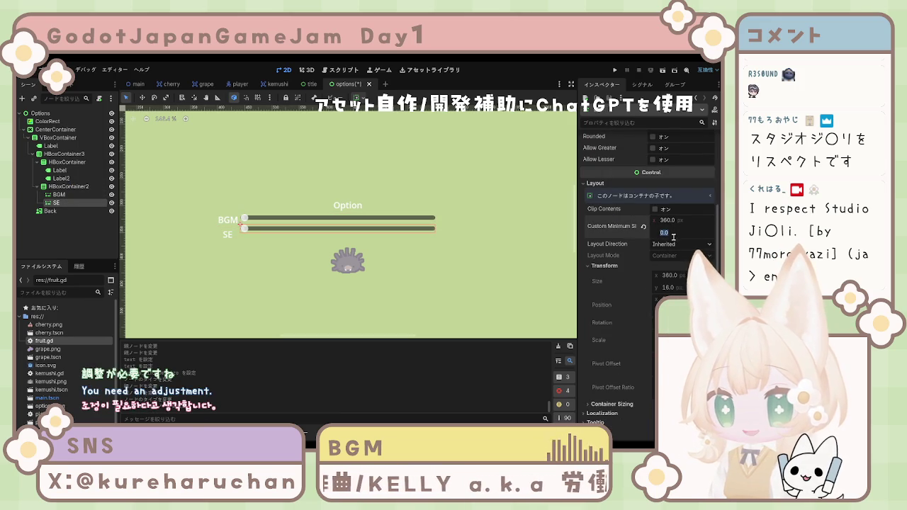
{"action": "type", "text": "20"}
{"action": "key", "text": "Return"}
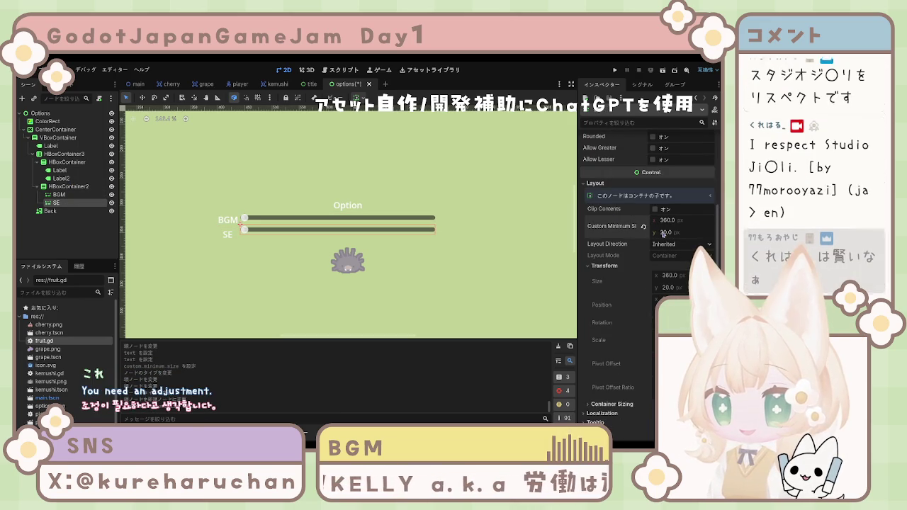
{"action": "left_click", "coordinate": [677, 236]}
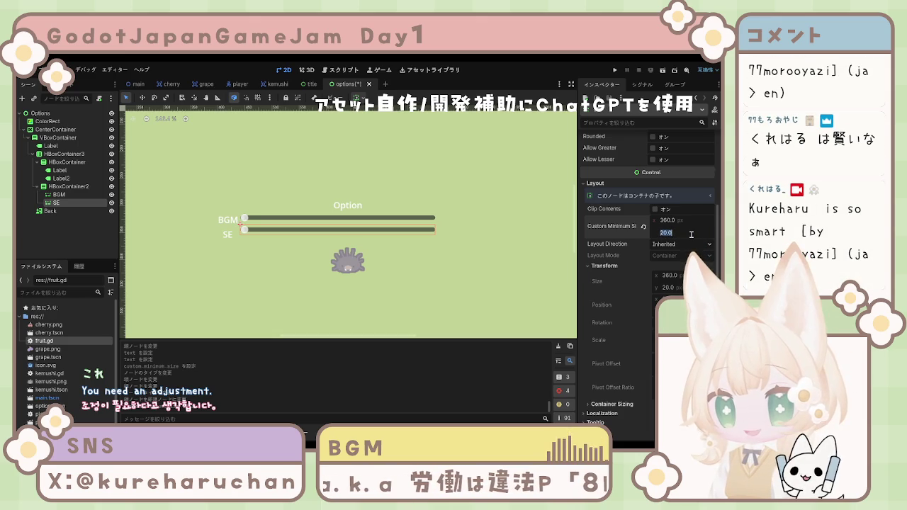
{"action": "type", "text": "50"}
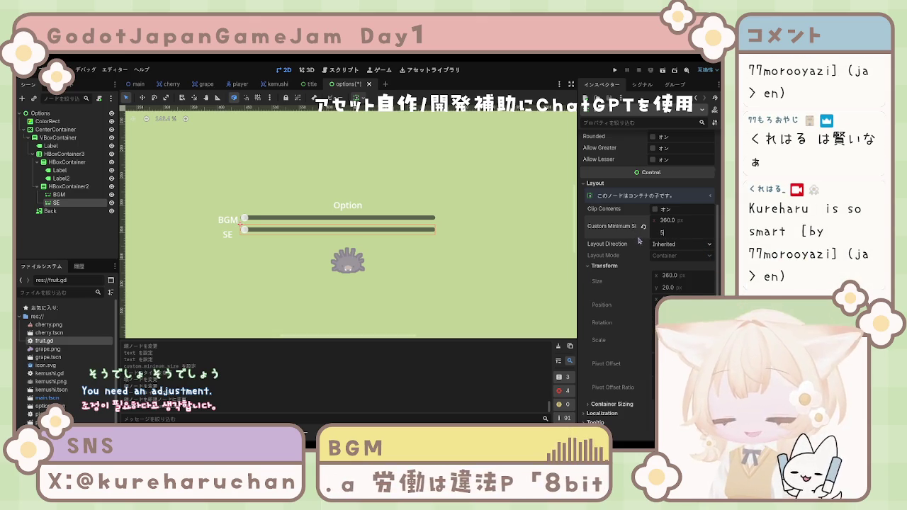
{"action": "key", "text": "Return"}
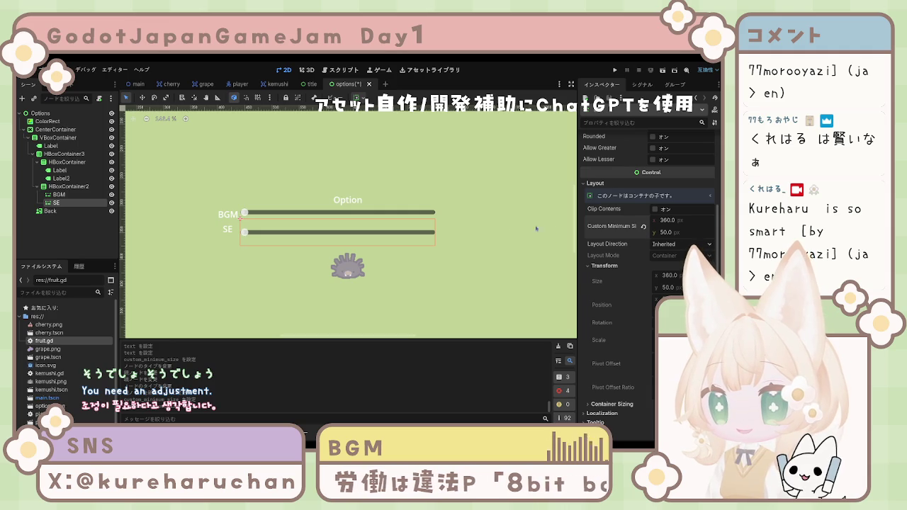
{"action": "left_click", "coordinate": [684, 234]}
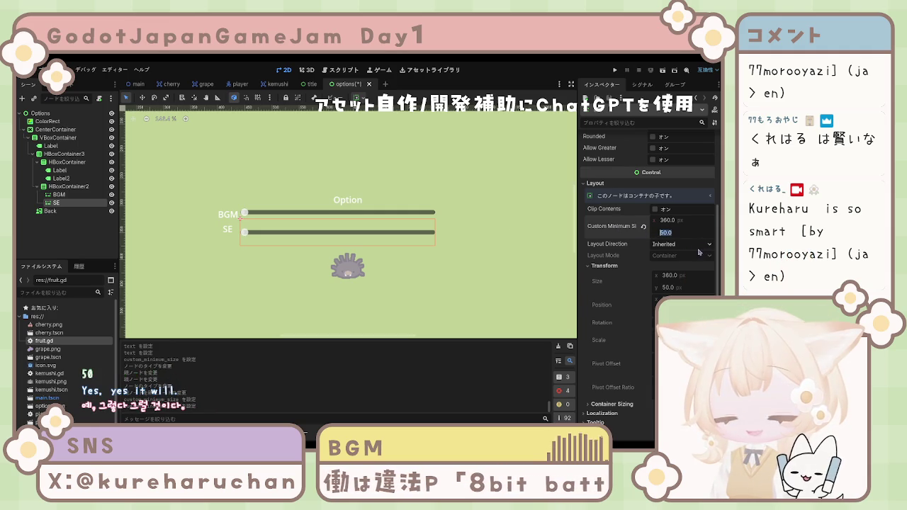
{"action": "type", "text": "30"}
{"action": "key", "text": "Return"}
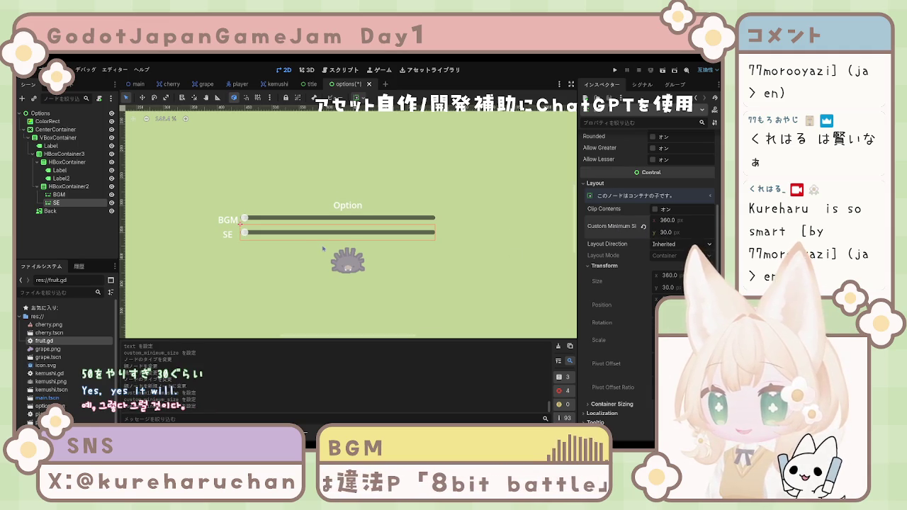
Undo the BGM slider's height changes and settle the SE slider's minimum height at 25.
{"action": "left_click", "coordinate": [59, 194]}
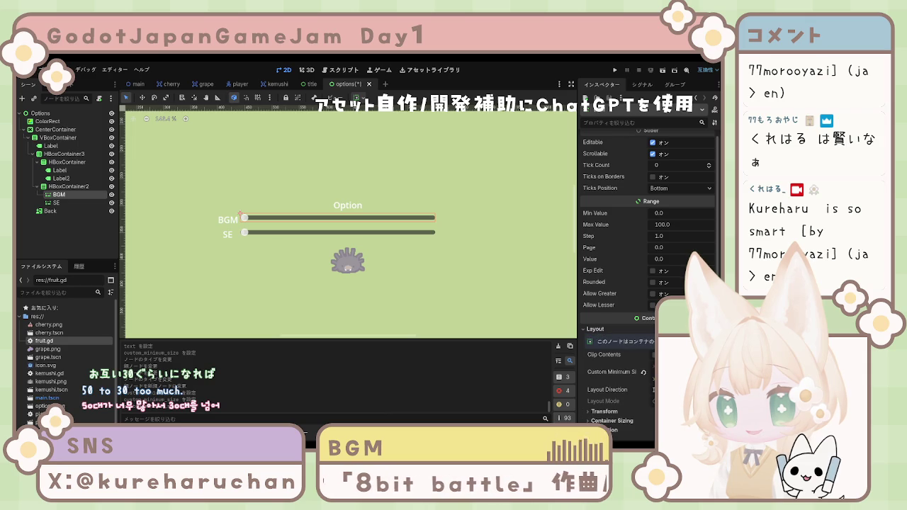
{"action": "key", "text": "Return"}
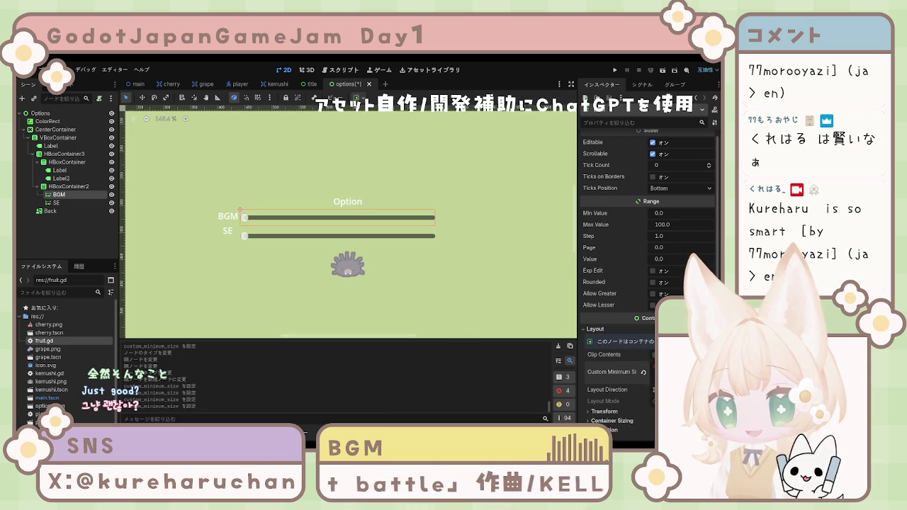
{"action": "key", "text": "ctrl+z"}
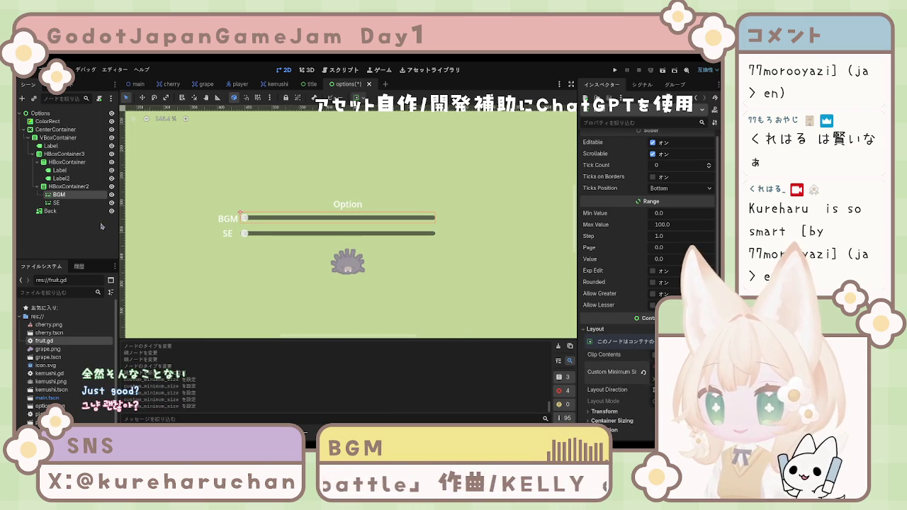
{"action": "left_click", "coordinate": [57, 203]}
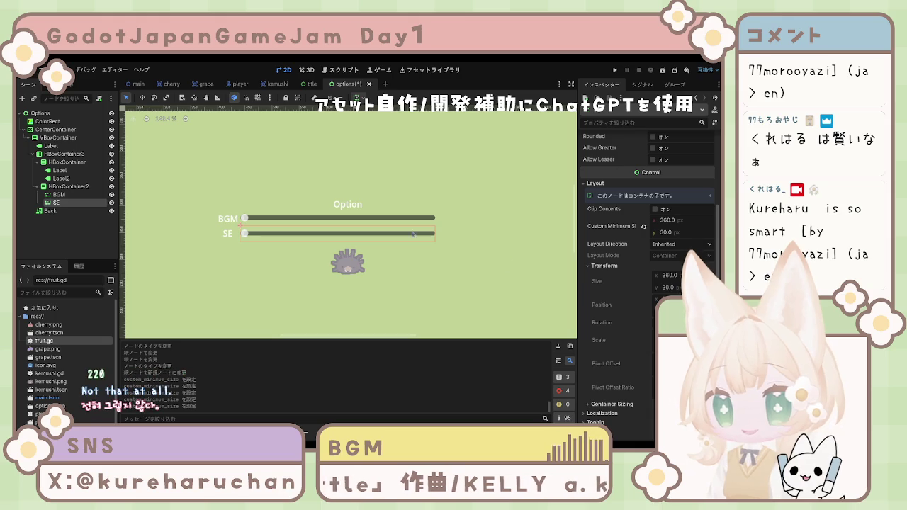
{"action": "left_click", "coordinate": [59, 194]}
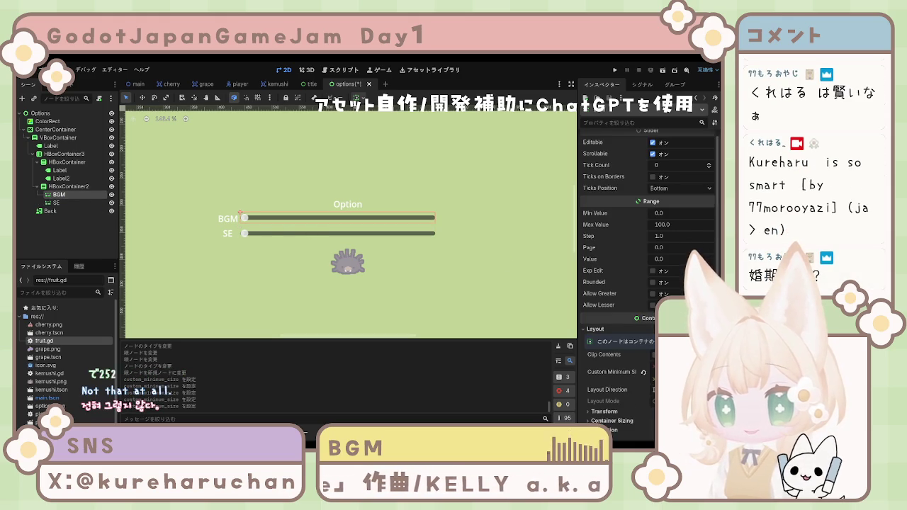
{"action": "key", "text": "ctrl+z"}
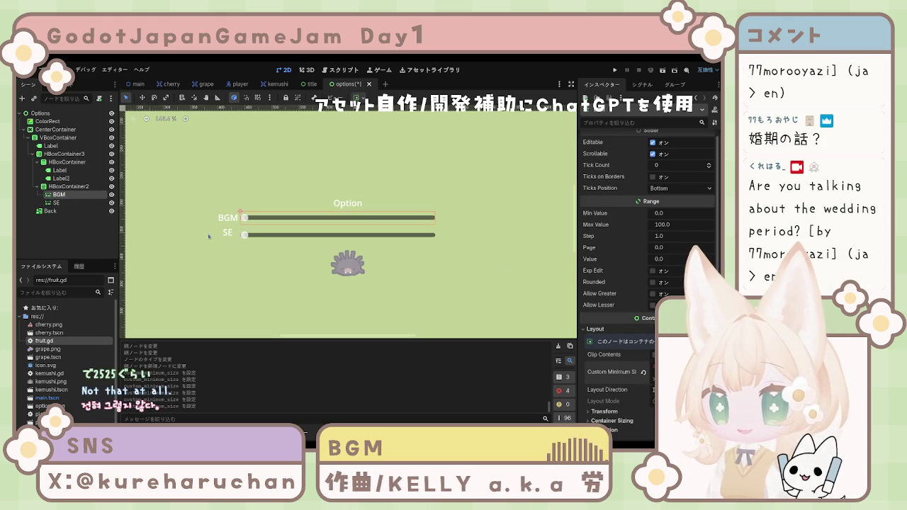
{"action": "left_click", "coordinate": [57, 203]}
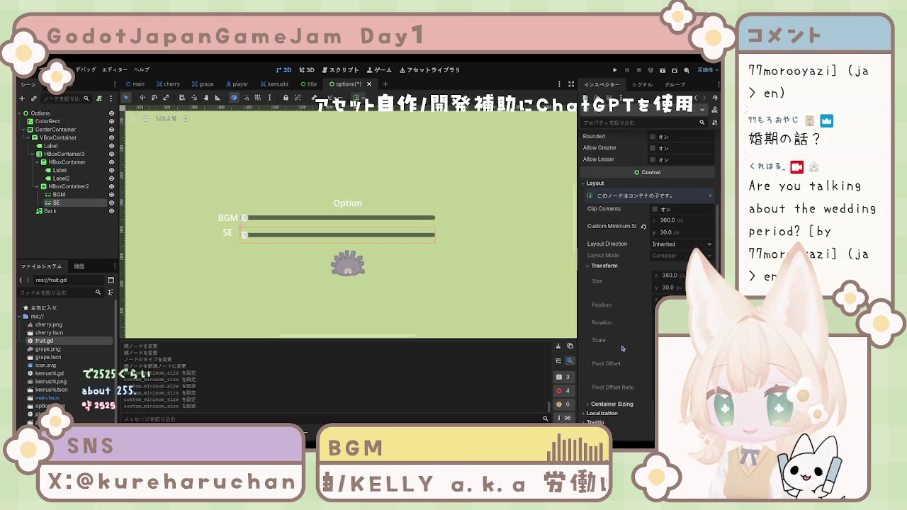
{"action": "left_click", "coordinate": [665, 249]}
{"action": "type", "text": "5"}
{"action": "key", "text": "Return"}
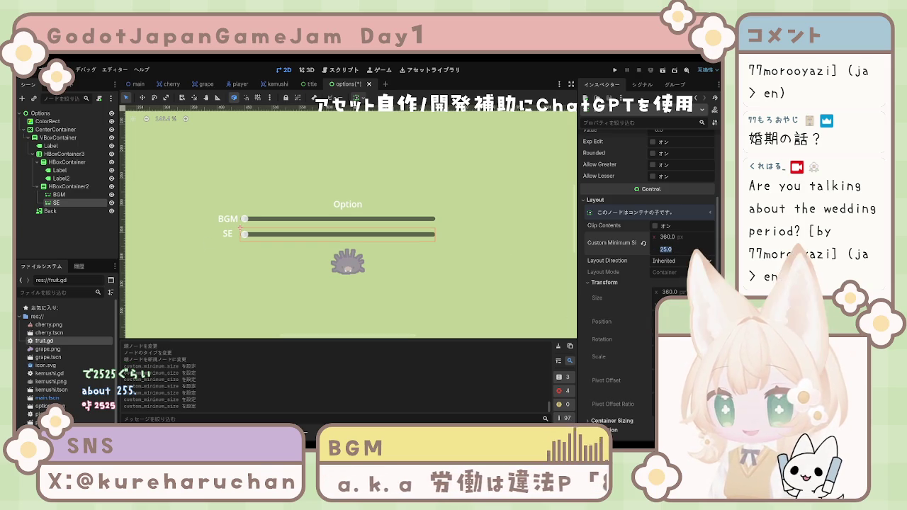
{"action": "left_click", "coordinate": [289, 277]}
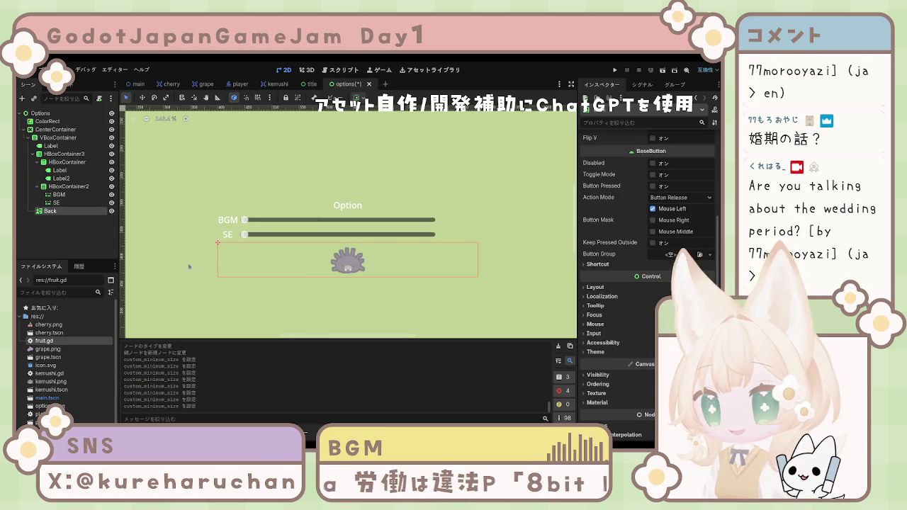
{"action": "left_click", "coordinate": [55, 195]}
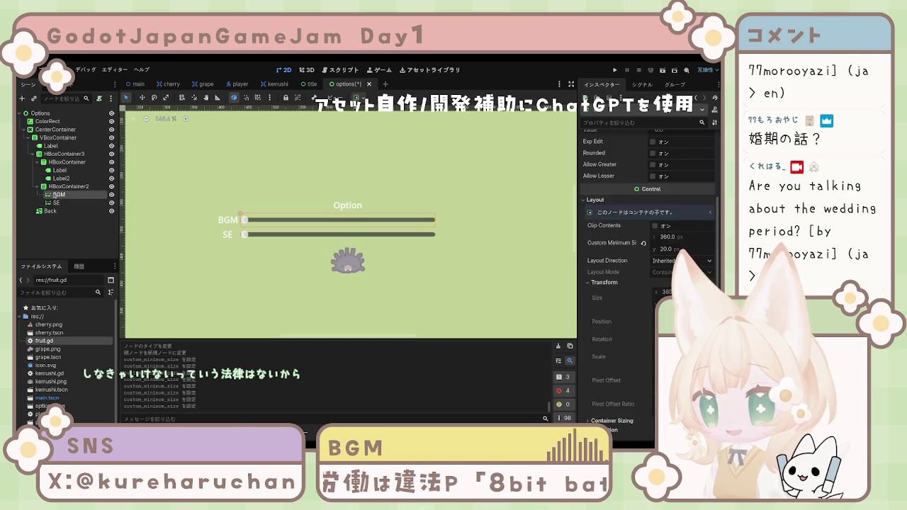
{"action": "left_click", "coordinate": [65, 187]}
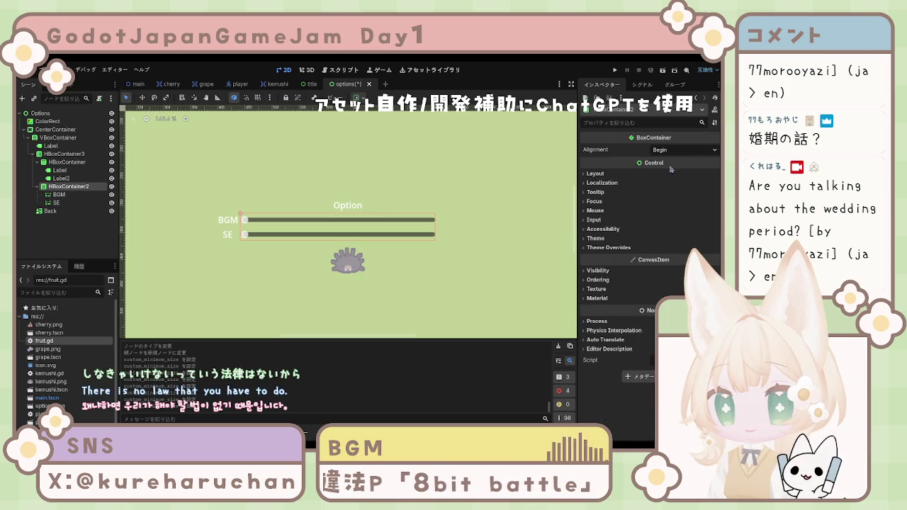
Set the slider container HBoxContainer2's alignment to Center.
{"action": "left_click", "coordinate": [672, 181]}
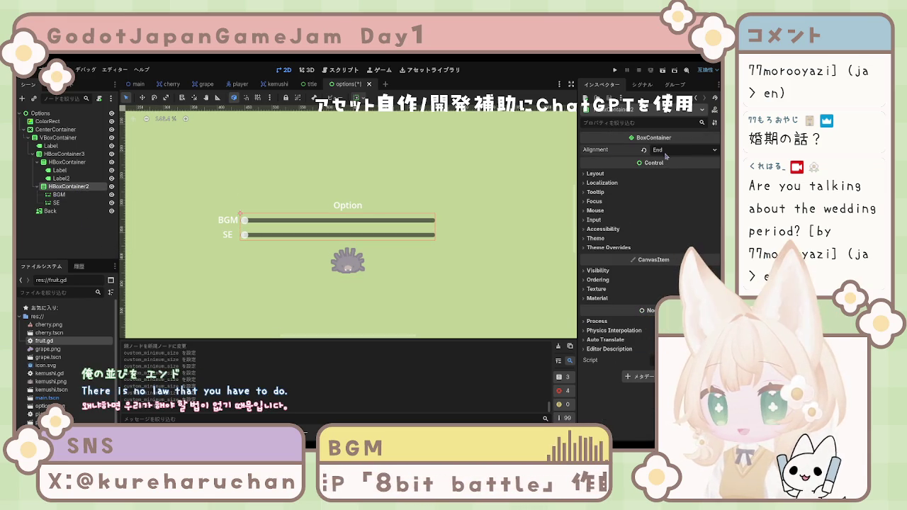
{"action": "left_click", "coordinate": [684, 150]}
{"action": "left_click", "coordinate": [666, 170]}
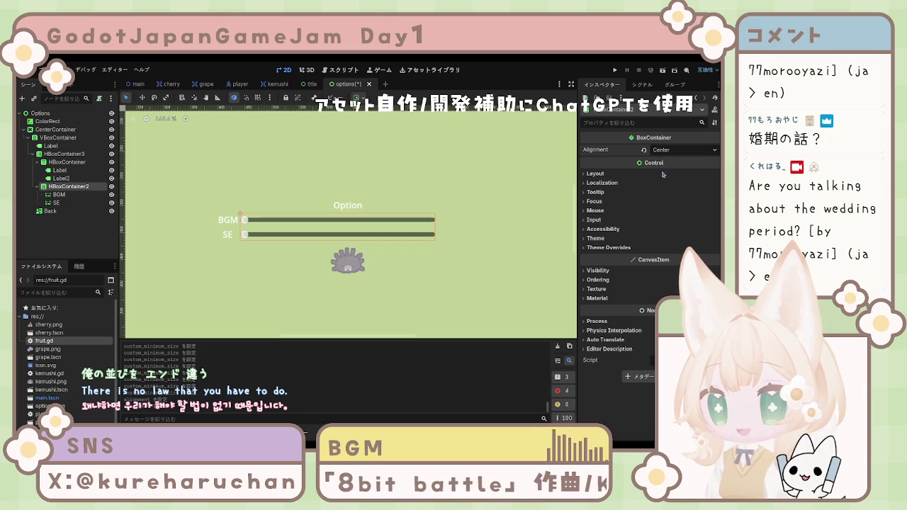
Try End and Center alignment on the label HBoxContainer, then revert it to Begin.
{"action": "left_click", "coordinate": [62, 162]}
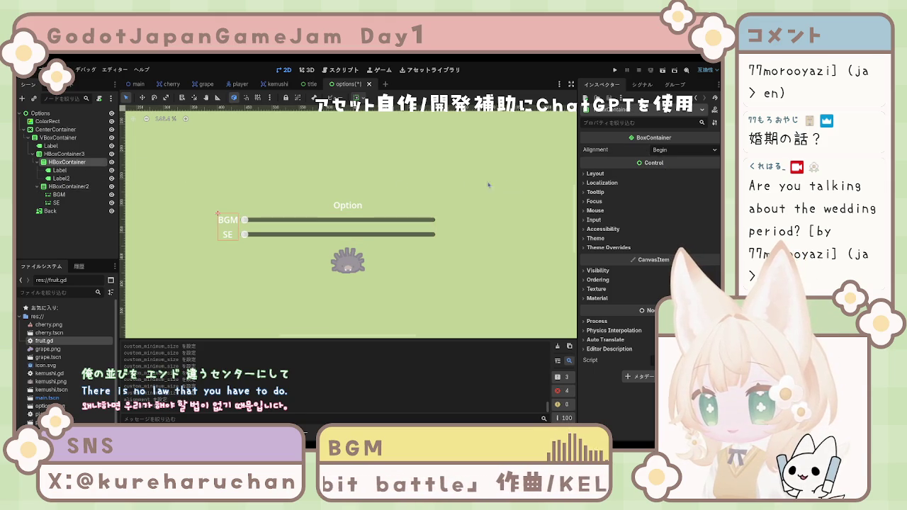
{"action": "left_click", "coordinate": [670, 149]}
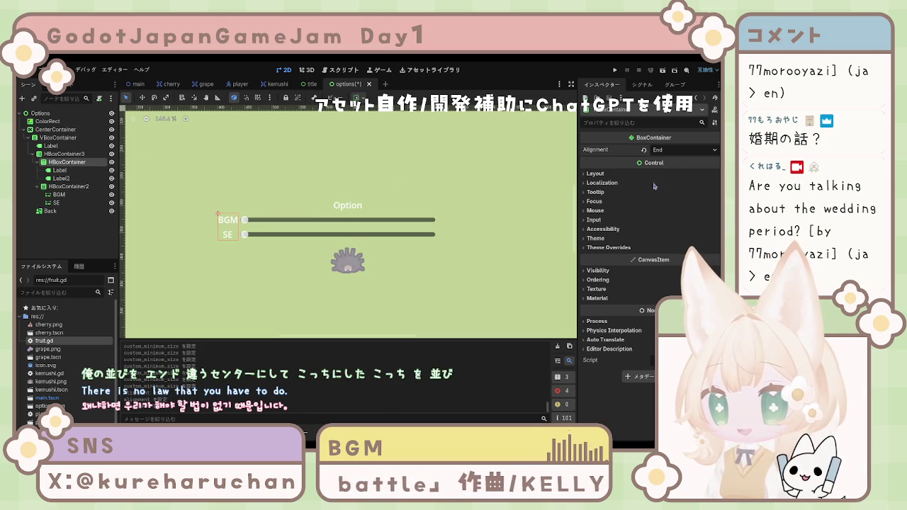
{"action": "left_click", "coordinate": [667, 180]}
{"action": "left_click", "coordinate": [660, 150]}
{"action": "left_click", "coordinate": [665, 170]}
{"action": "left_click", "coordinate": [664, 151]}
{"action": "left_click", "coordinate": [664, 160]}
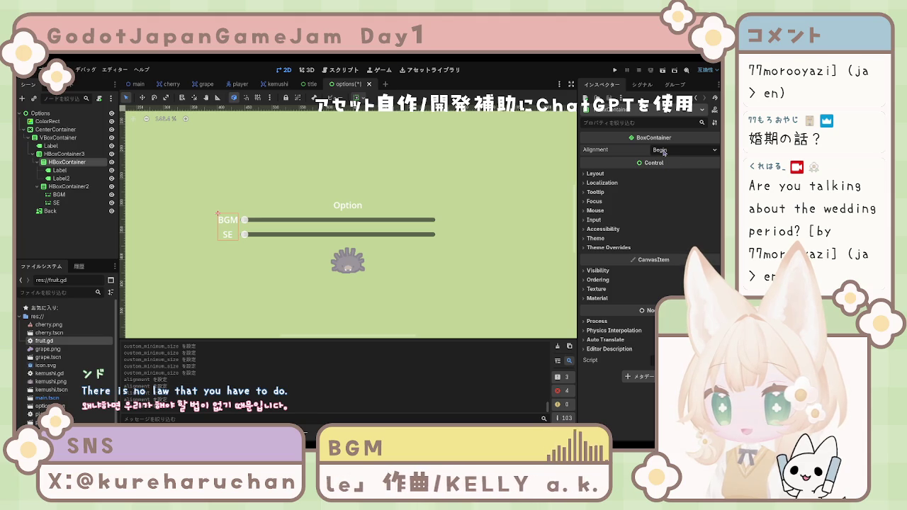
{"action": "left_click", "coordinate": [599, 174]}
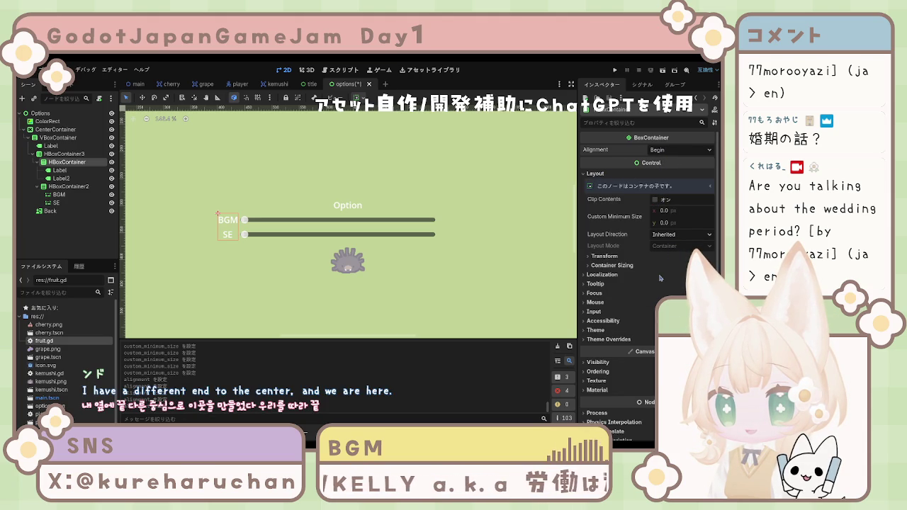
Try Right-to-Left and Left-to-Right layout directions on the label column, settling on Inherited.
{"action": "left_click", "coordinate": [680, 234]}
{"action": "left_click", "coordinate": [691, 297]}
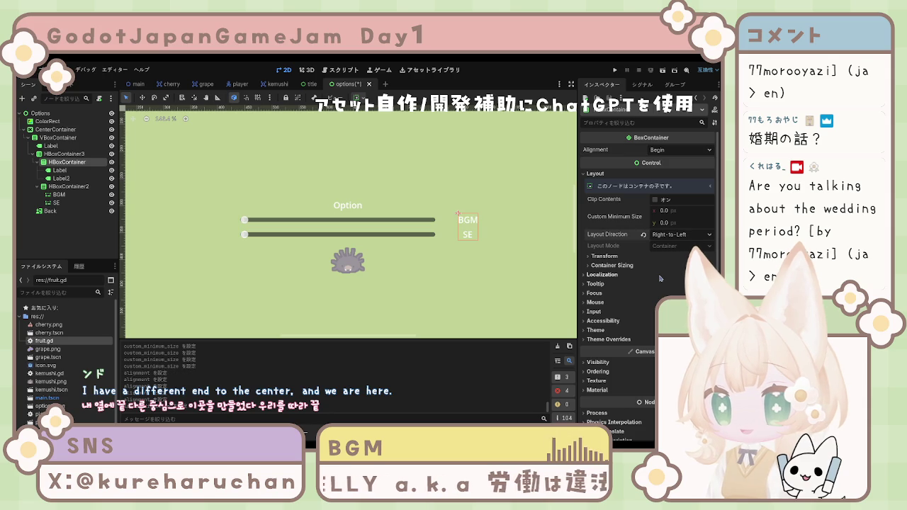
{"action": "left_click", "coordinate": [672, 235]}
{"action": "left_click", "coordinate": [664, 263]}
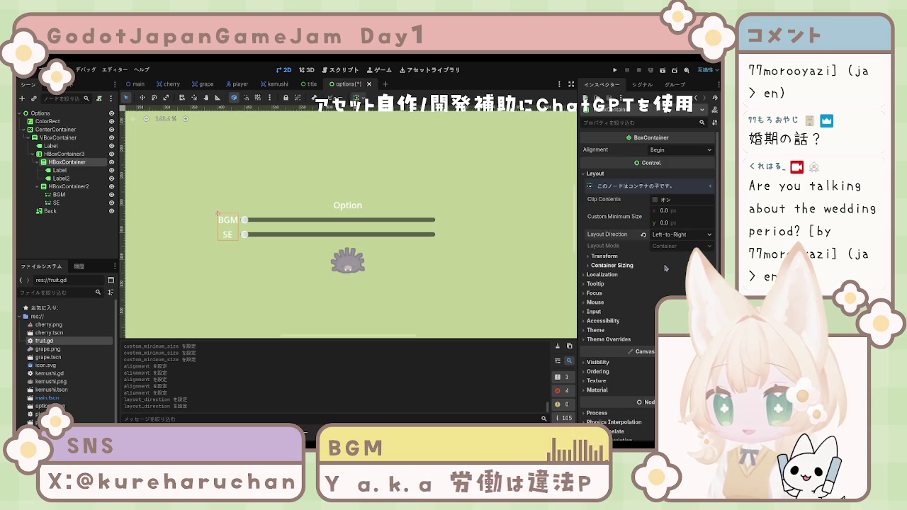
{"action": "left_click", "coordinate": [669, 237]}
{"action": "left_click", "coordinate": [666, 252]}
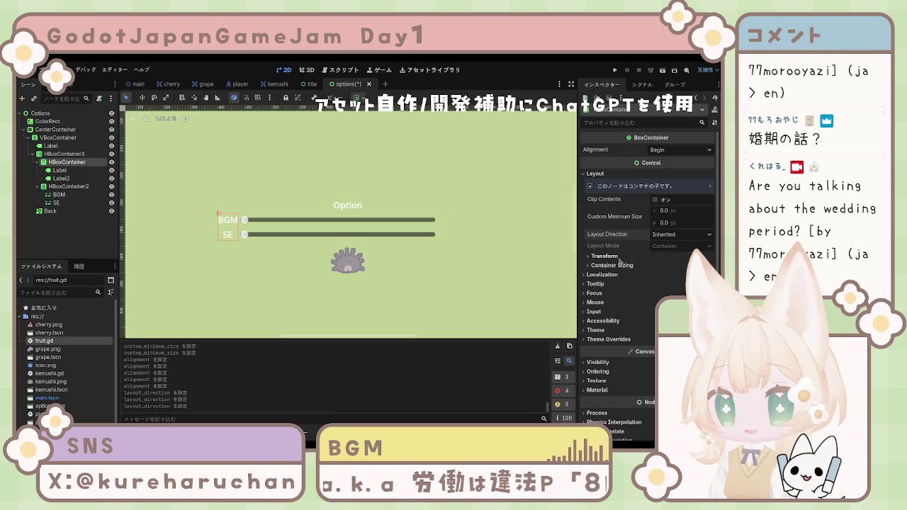
Return the label column's horizontal container sizing to Fill and review its visibility properties.
{"action": "left_click", "coordinate": [609, 257]}
{"action": "left_click", "coordinate": [606, 256]}
{"action": "left_click", "coordinate": [611, 265]}
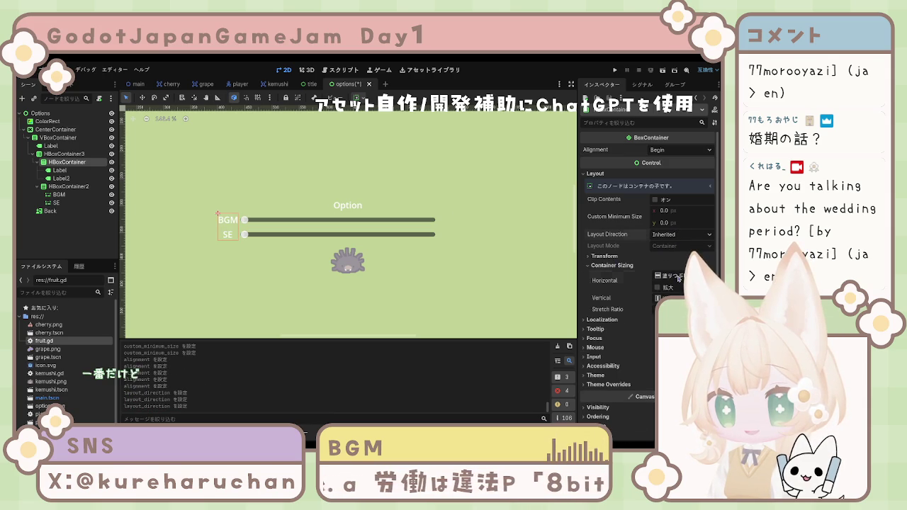
{"action": "left_click", "coordinate": [657, 288]}
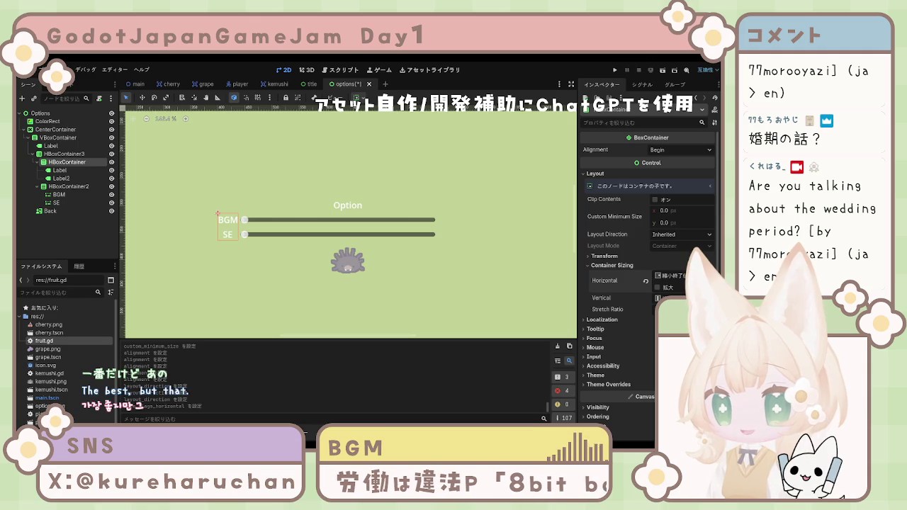
{"action": "left_click", "coordinate": [654, 287]}
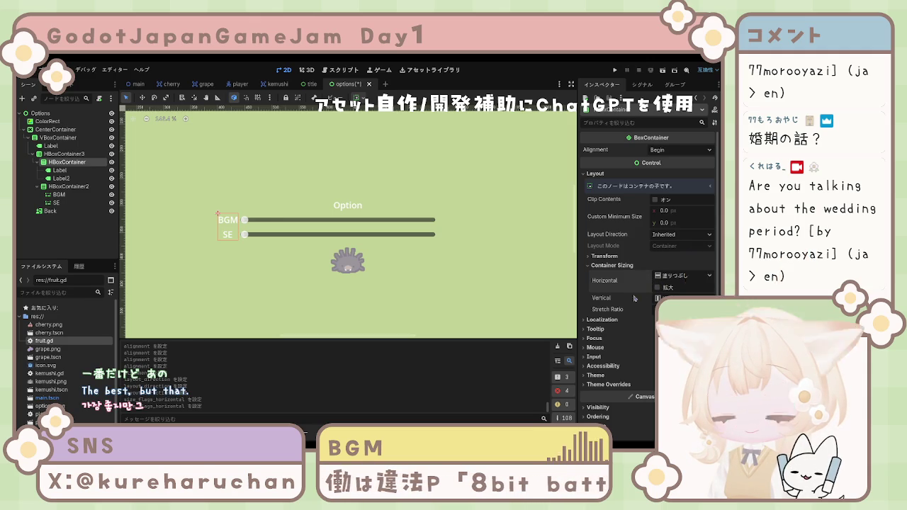
{"action": "scroll", "coordinate": [638, 286], "scroll_direction": "down", "scroll_amount": 2}
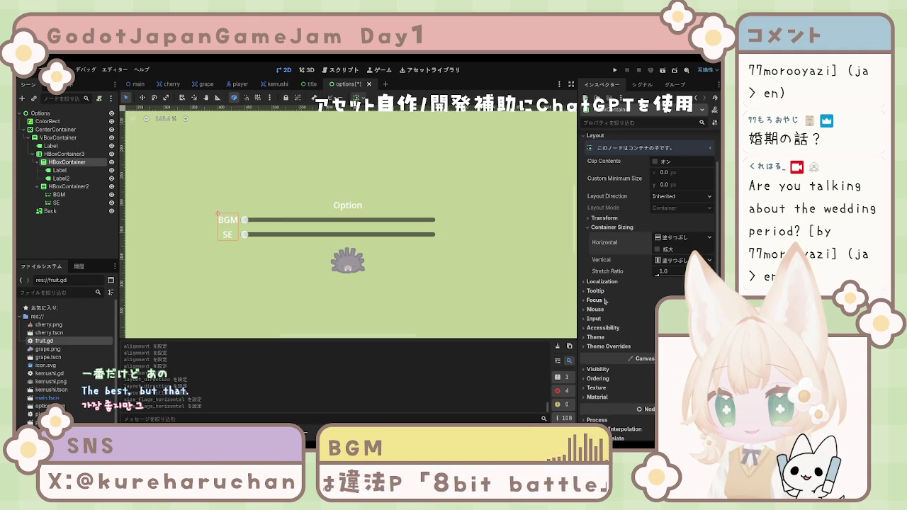
{"action": "scroll", "coordinate": [603, 339], "scroll_direction": "down", "scroll_amount": 2}
{"action": "left_click", "coordinate": [604, 331]}
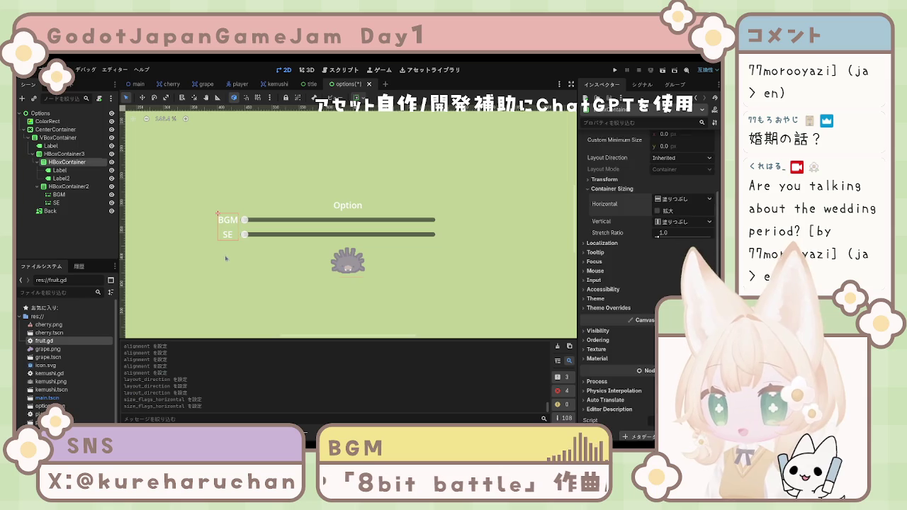
{"action": "left_click", "coordinate": [305, 283]}
{"action": "left_click", "coordinate": [228, 233]}
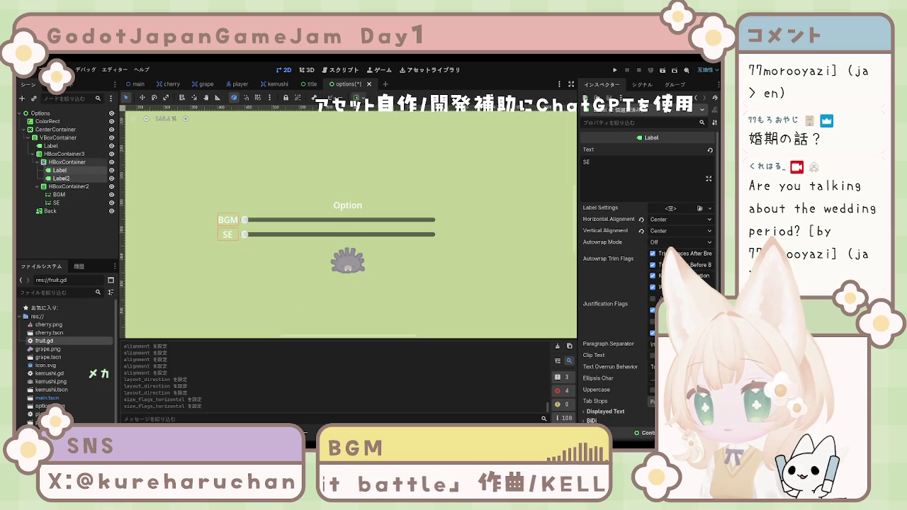
{"action": "left_click", "coordinate": [67, 161]}
{"action": "scroll", "coordinate": [626, 210], "scroll_direction": "up", "scroll_amount": 3}
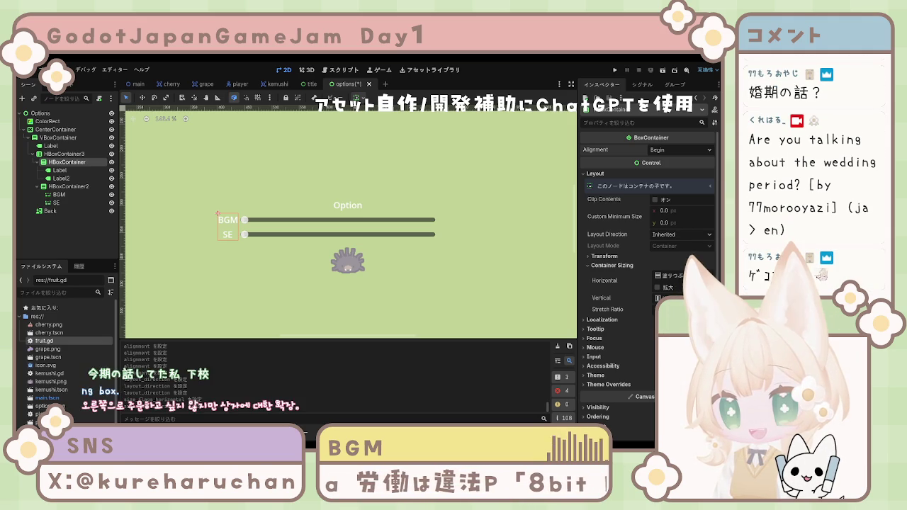
{"action": "left_click", "coordinate": [78, 234]}
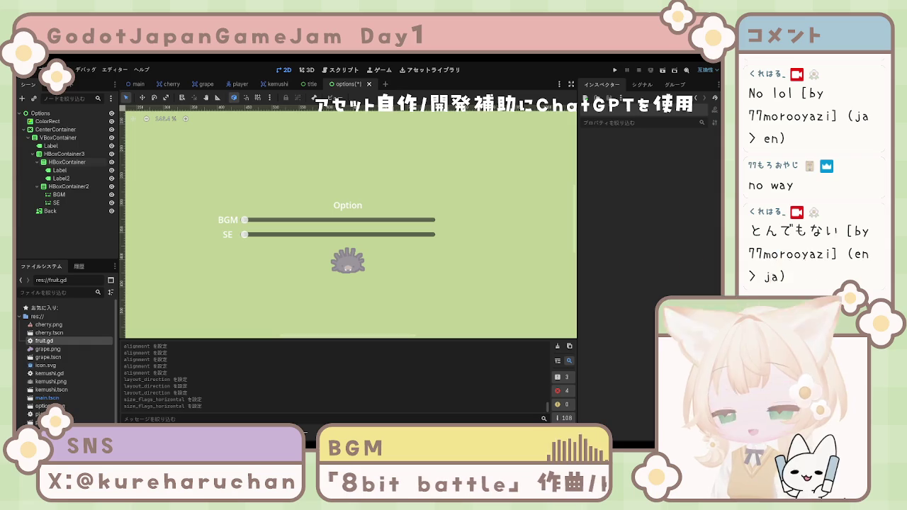
Select both BGM and SE labels and give them a custom minimum width.
{"action": "left_click", "coordinate": [58, 194]}
{"action": "left_click", "coordinate": [62, 178]}
{"action": "left_click", "coordinate": [64, 171], "text": "shift"}
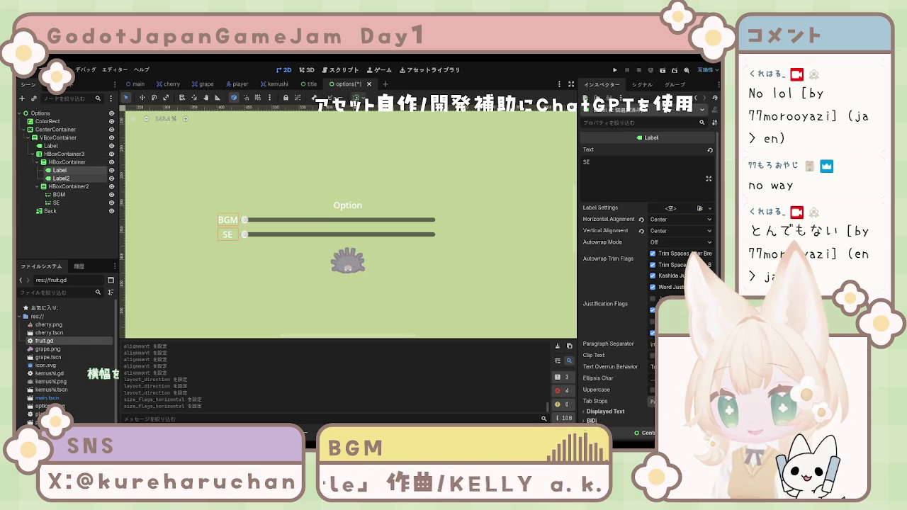
{"action": "scroll", "coordinate": [648, 283], "scroll_direction": "down", "scroll_amount": 4}
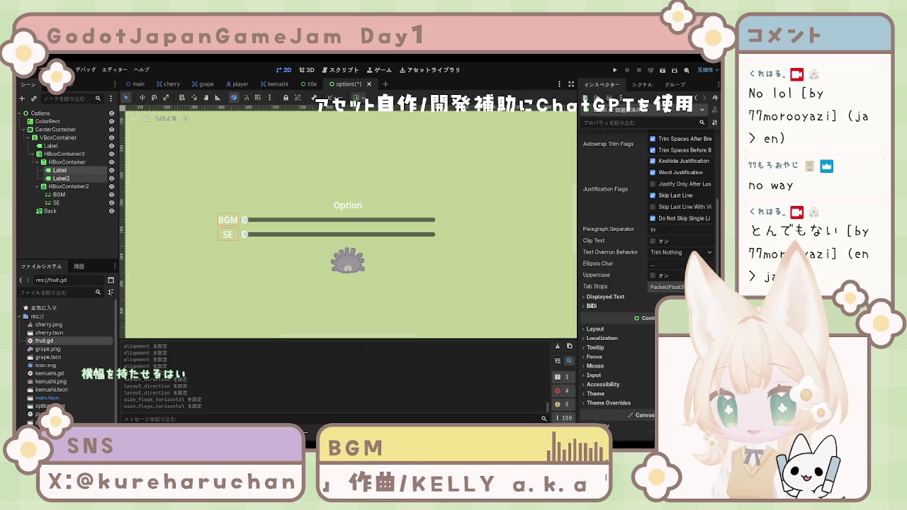
{"action": "left_click", "coordinate": [596, 291]}
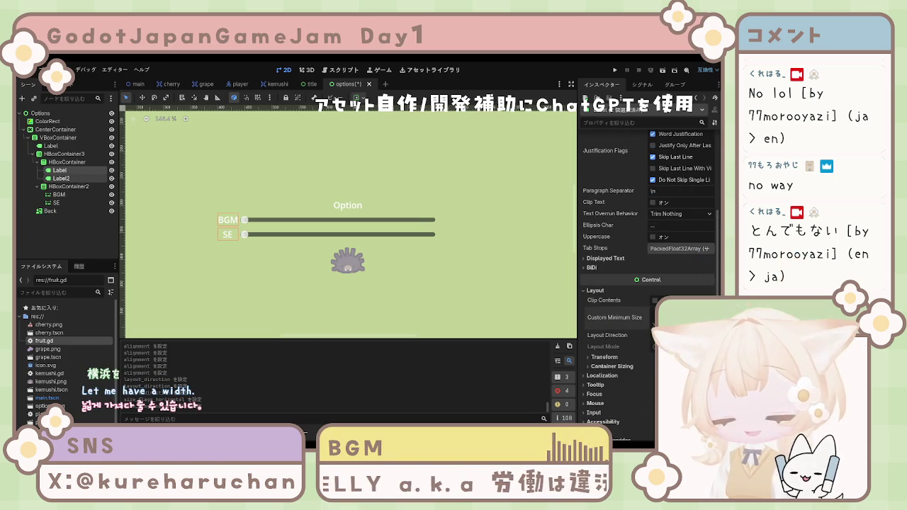
{"action": "key", "text": "Return"}
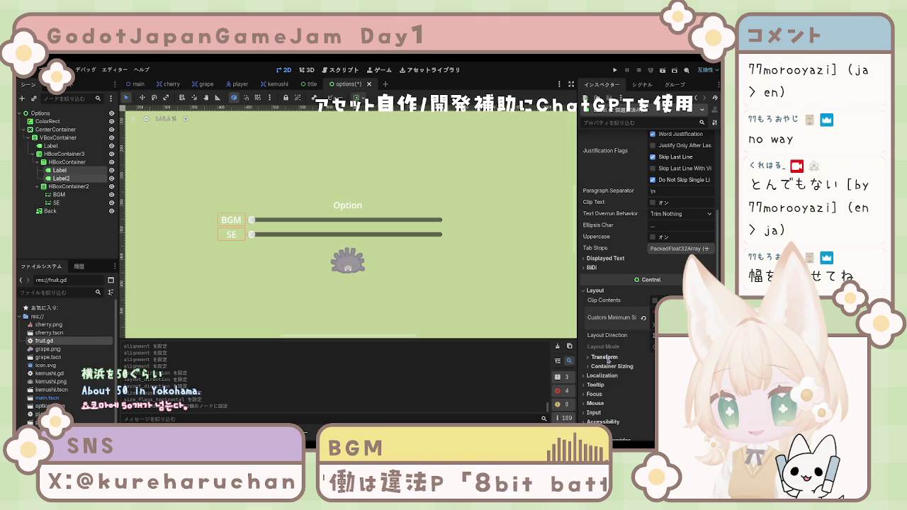
Set the BGM and SE labels' horizontal alignment to Right.
{"action": "scroll", "coordinate": [611, 283], "scroll_direction": "up", "scroll_amount": 3}
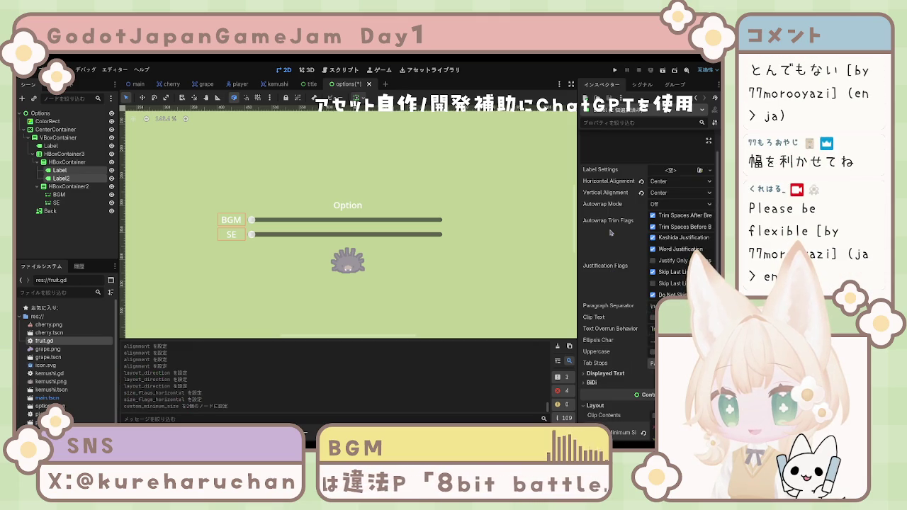
{"action": "left_click", "coordinate": [672, 213]}
{"action": "left_click", "coordinate": [316, 273]}
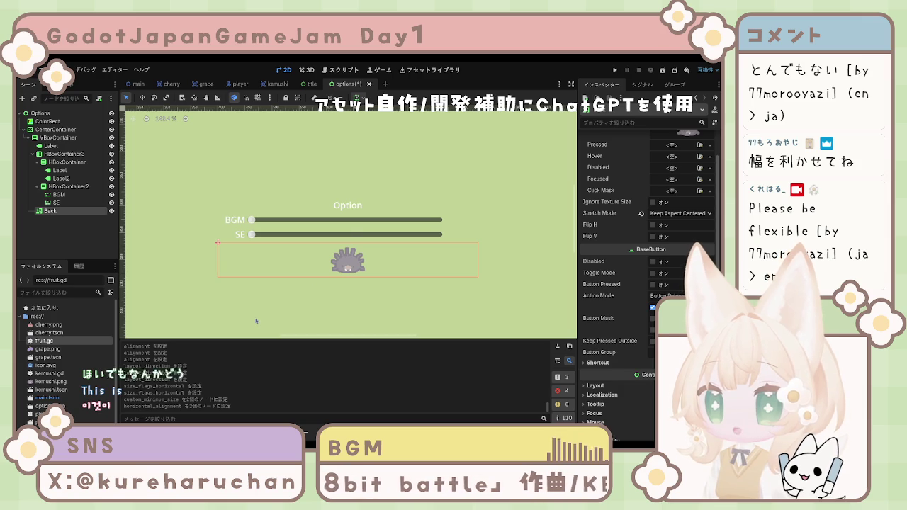
Check the sliders, labels and their containers, ending on HBoxContainer3 that holds both.
{"action": "left_click", "coordinate": [258, 269]}
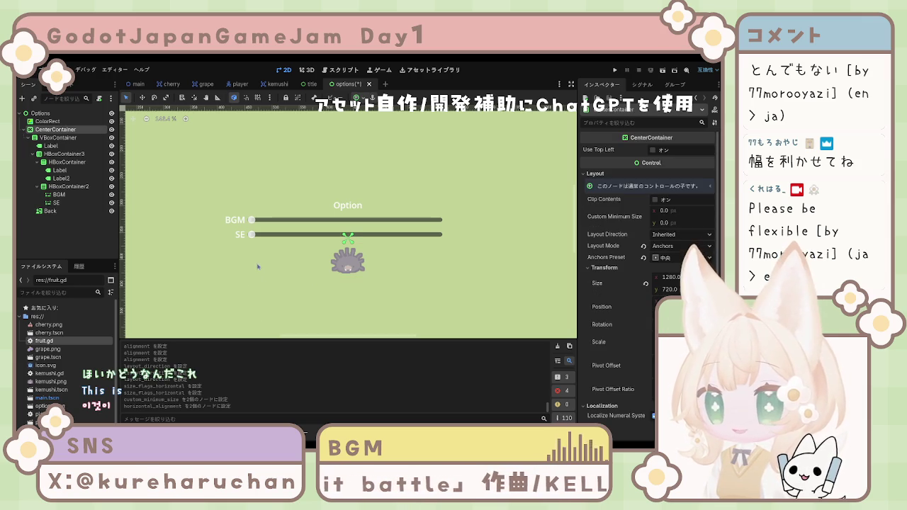
{"action": "left_click", "coordinate": [254, 236]}
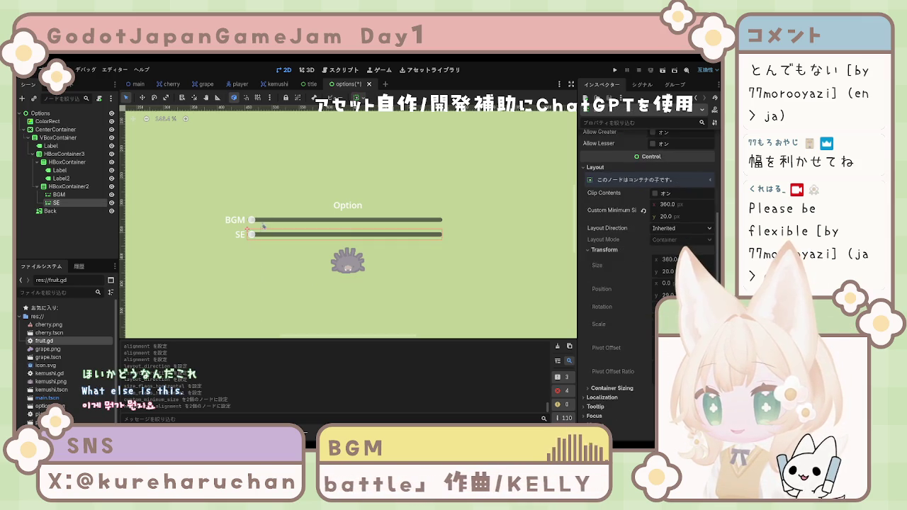
{"action": "left_click", "coordinate": [266, 228], "text": "shift"}
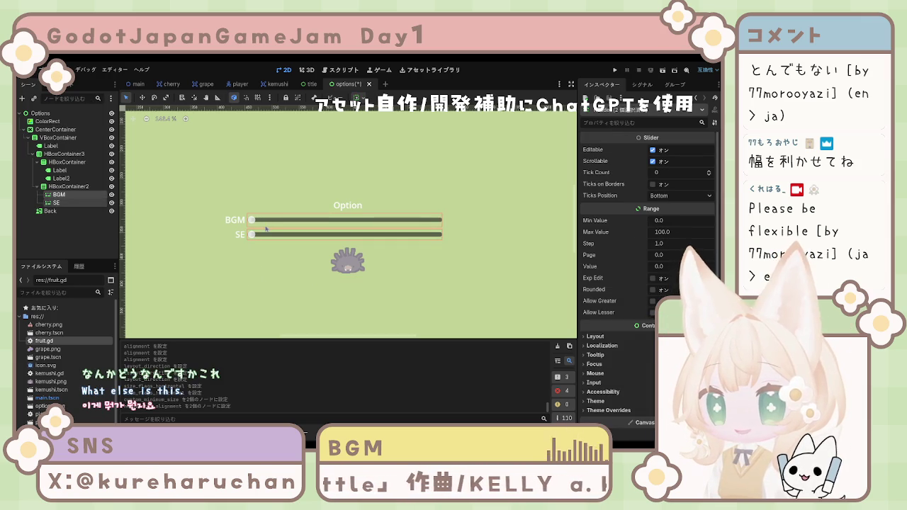
{"action": "left_click", "coordinate": [237, 222]}
{"action": "left_click", "coordinate": [242, 238], "text": "shift"}
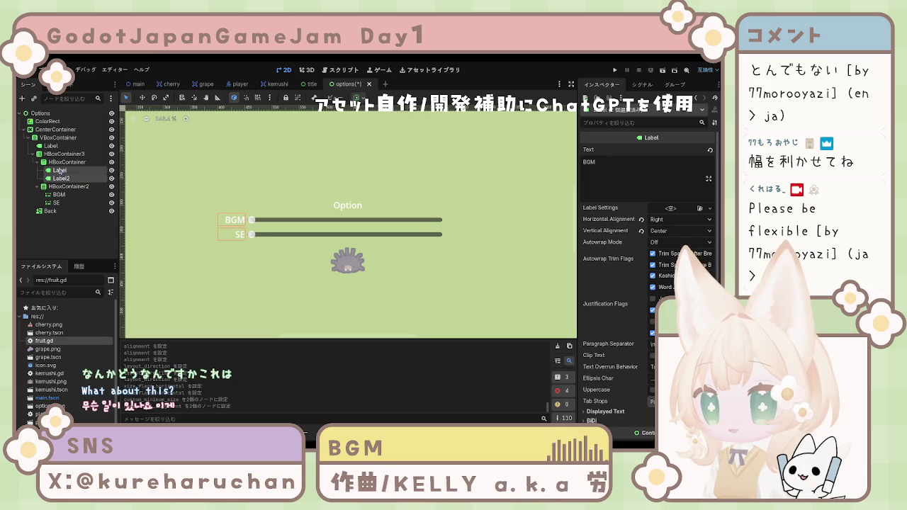
{"action": "left_click", "coordinate": [61, 163]}
{"action": "left_click", "coordinate": [61, 187]}
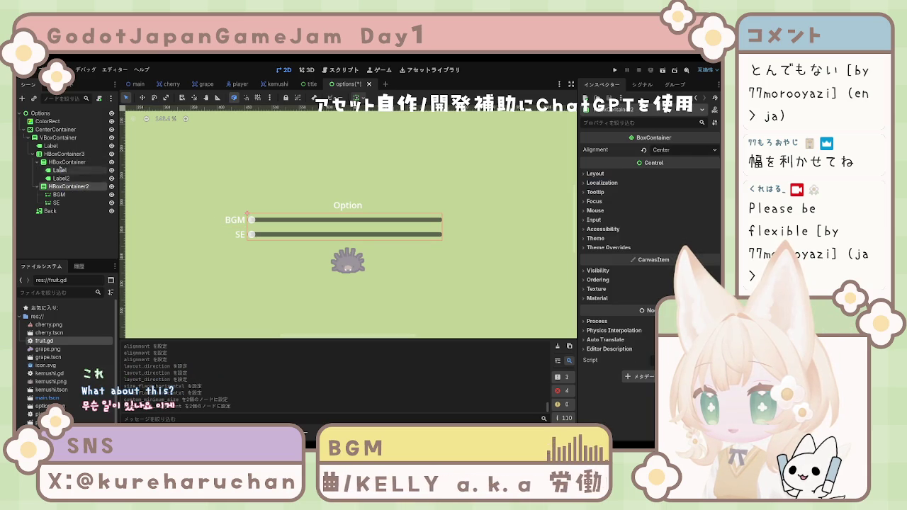
{"action": "left_click", "coordinate": [64, 153]}
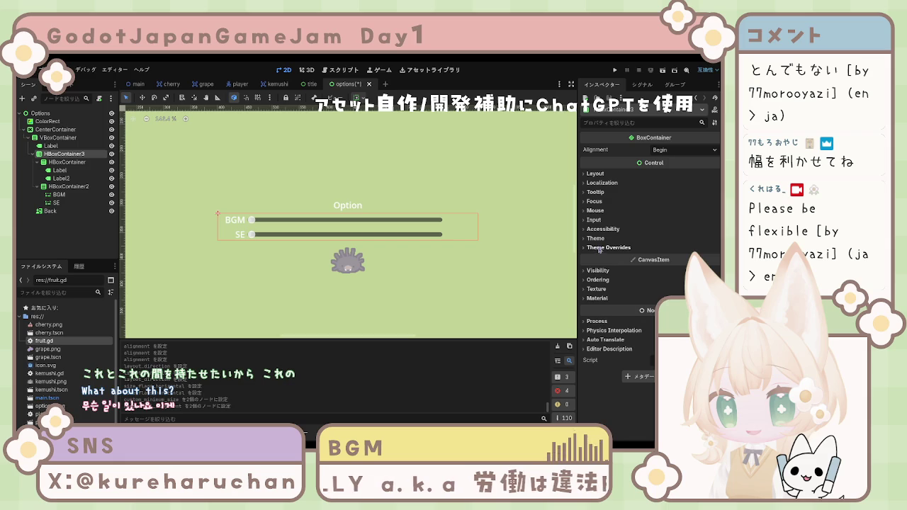
Enable HBoxContainer3's Separation constant override and set it to 20.
{"action": "left_click", "coordinate": [599, 248]}
{"action": "left_click", "coordinate": [607, 256]}
{"action": "left_click", "coordinate": [673, 268]}
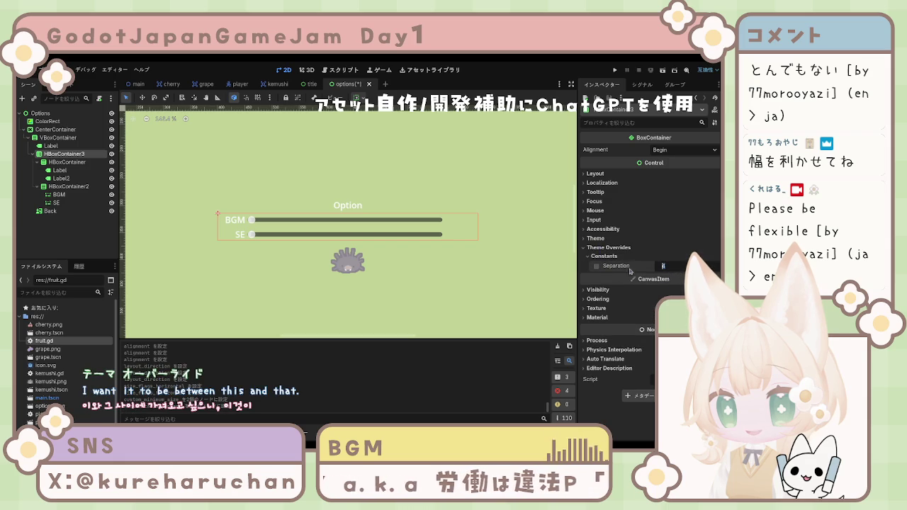
{"action": "left_click", "coordinate": [597, 267]}
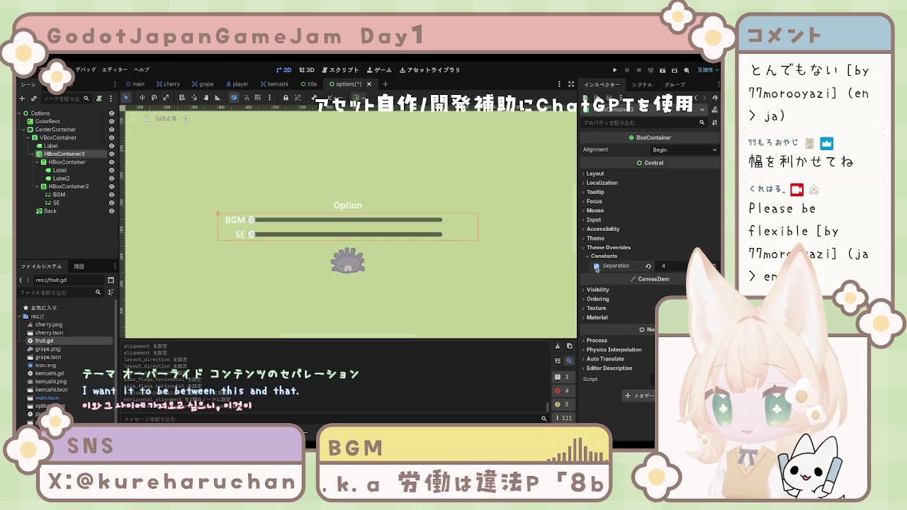
{"action": "type", "text": "20"}
{"action": "key", "text": "Return"}
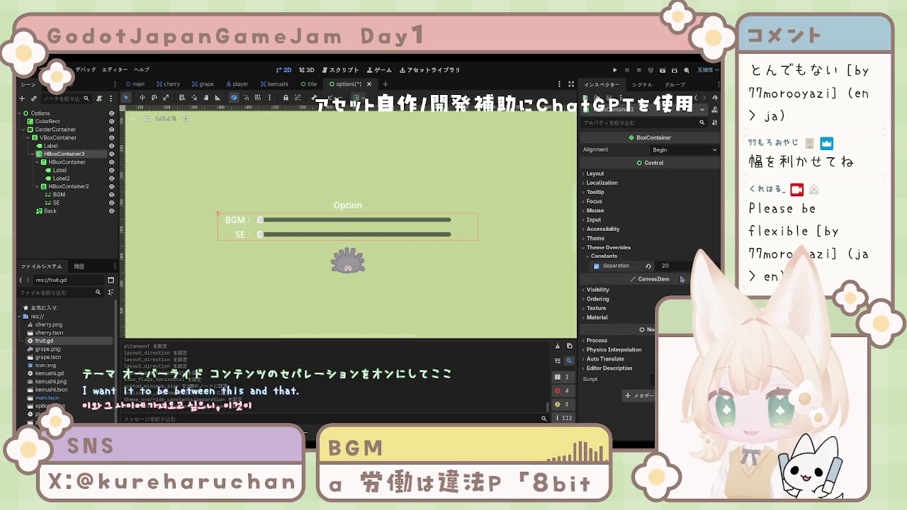
{"action": "scroll", "coordinate": [354, 296], "scroll_direction": "down", "scroll_amount": 4}
{"action": "scroll", "coordinate": [354, 296], "scroll_direction": "down", "scroll_amount": 3}
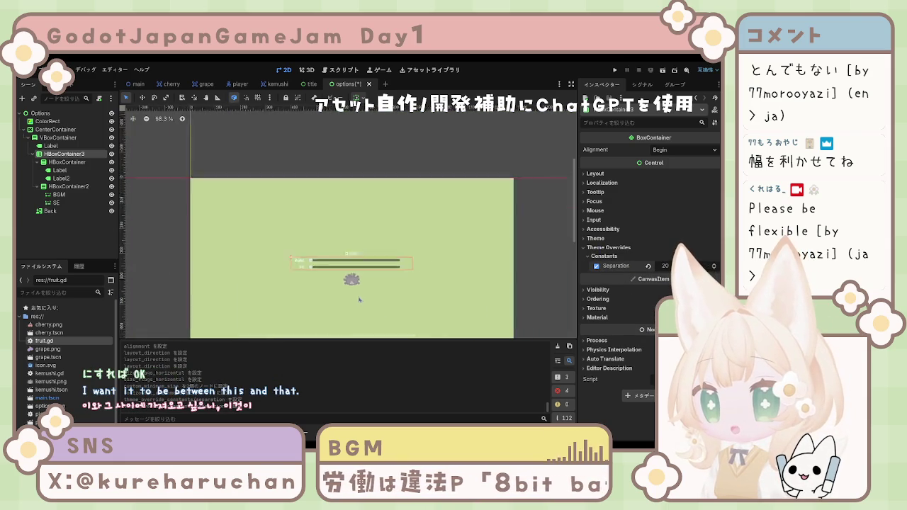
{"action": "scroll", "coordinate": [358, 256], "scroll_direction": "up", "scroll_amount": 3}
{"action": "scroll", "coordinate": [361, 224], "scroll_direction": "down", "scroll_amount": 3}
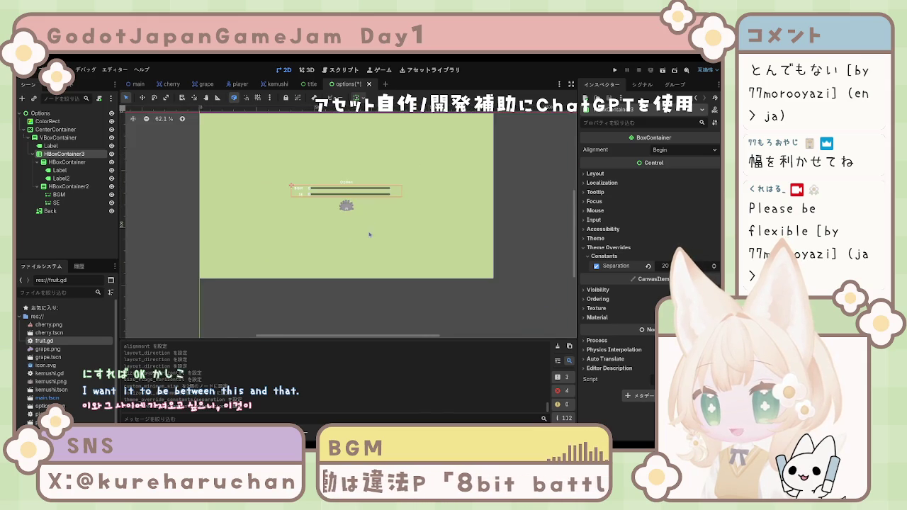
{"action": "scroll", "coordinate": [364, 284], "scroll_direction": "up", "scroll_amount": 2}
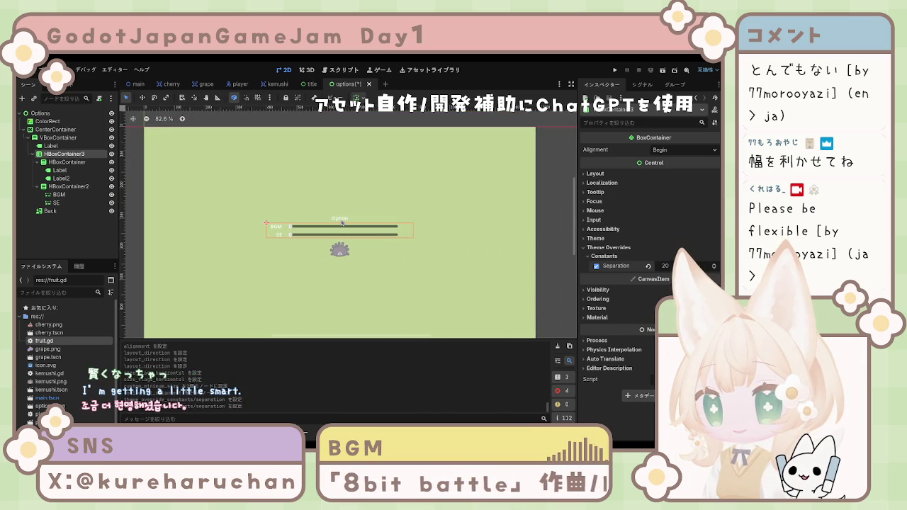
{"action": "left_click", "coordinate": [55, 129]}
{"action": "double_click", "coordinate": [55, 129]}
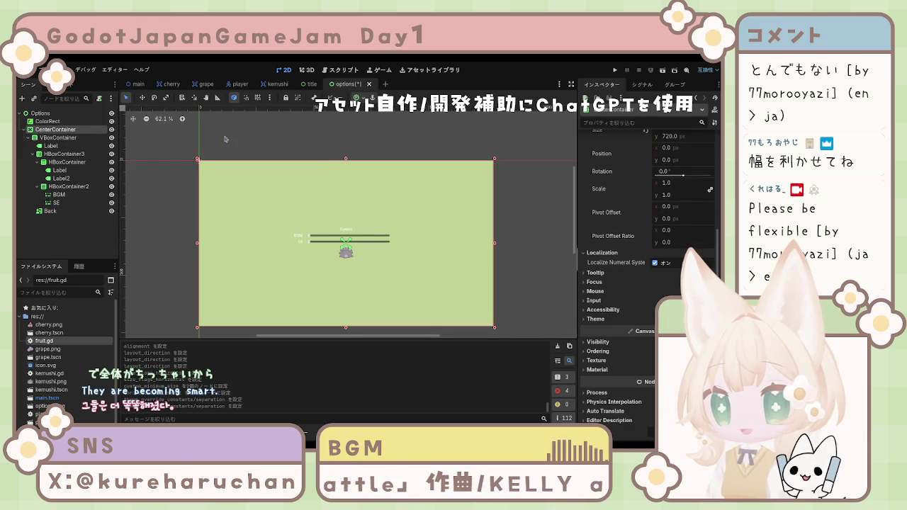
{"action": "left_click", "coordinate": [305, 234]}
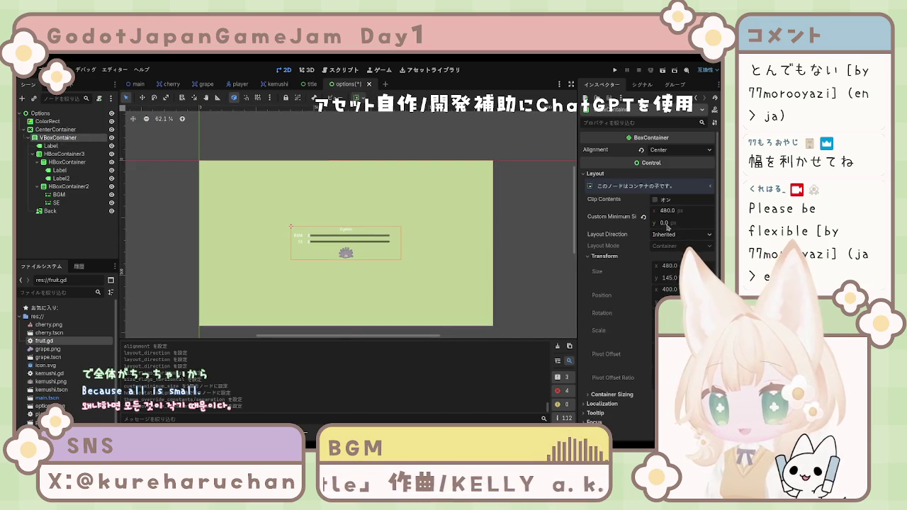
{"action": "left_click", "coordinate": [667, 210]}
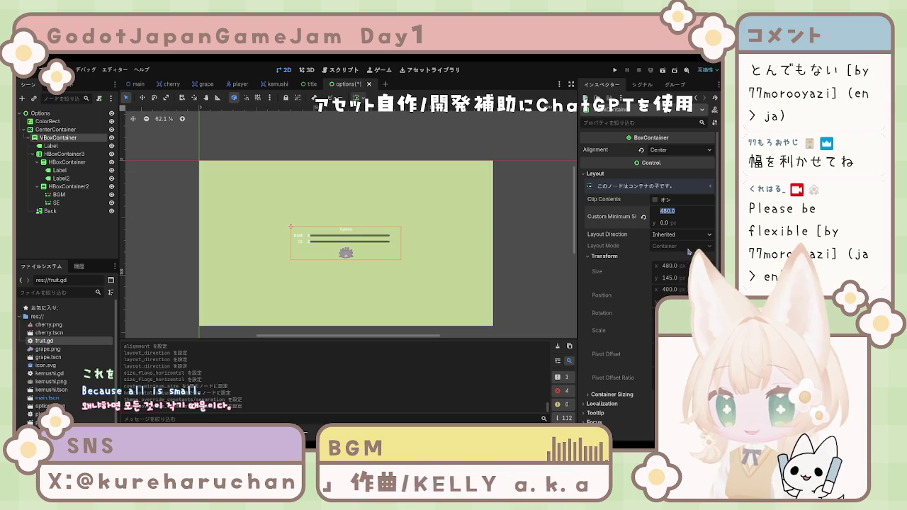
{"action": "type", "text": "720"}
{"action": "key", "text": "Return"}
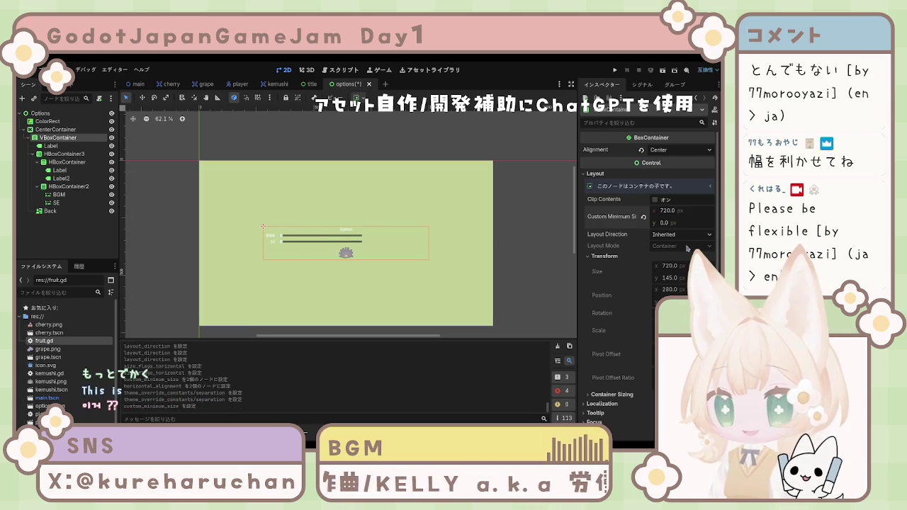
{"action": "left_click", "coordinate": [666, 210]}
{"action": "type", "text": "4"}
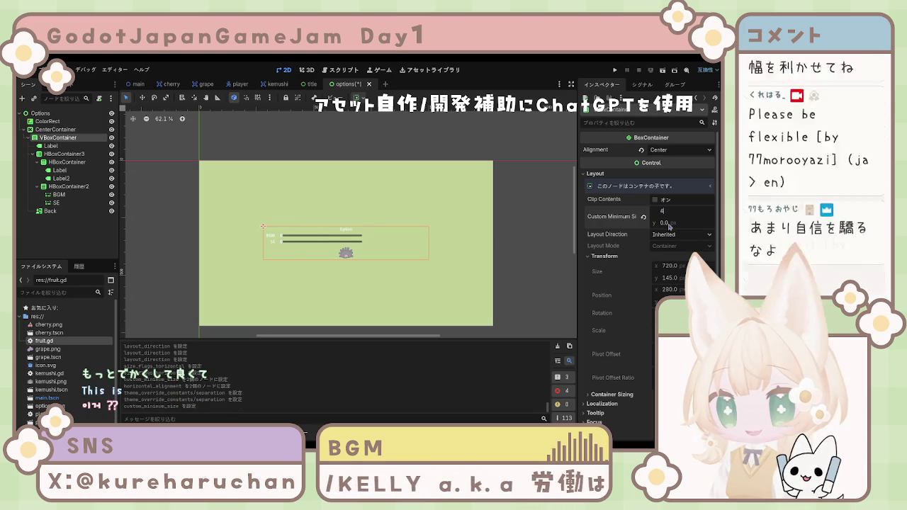
{"action": "type", "text": "80"}
{"action": "key", "text": "Return"}
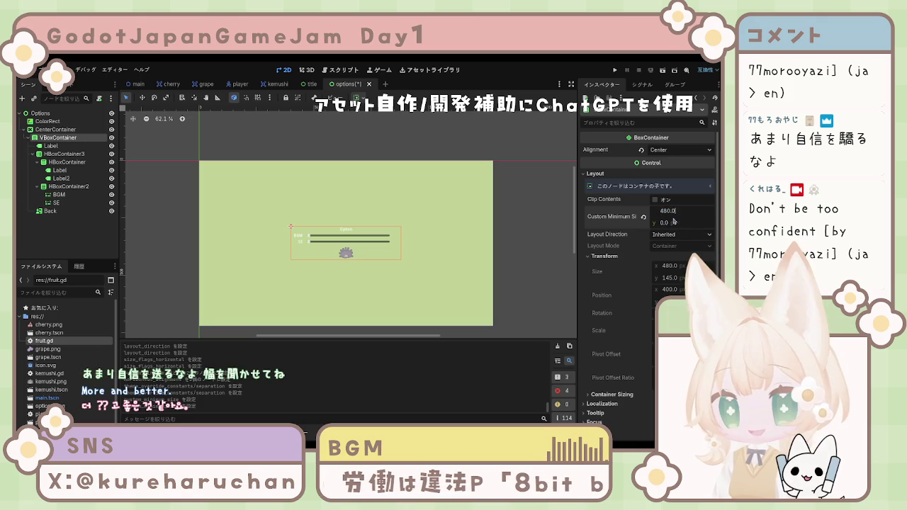
{"action": "left_click_drag", "start_coordinate": [667, 211], "coordinate": [675, 210]}
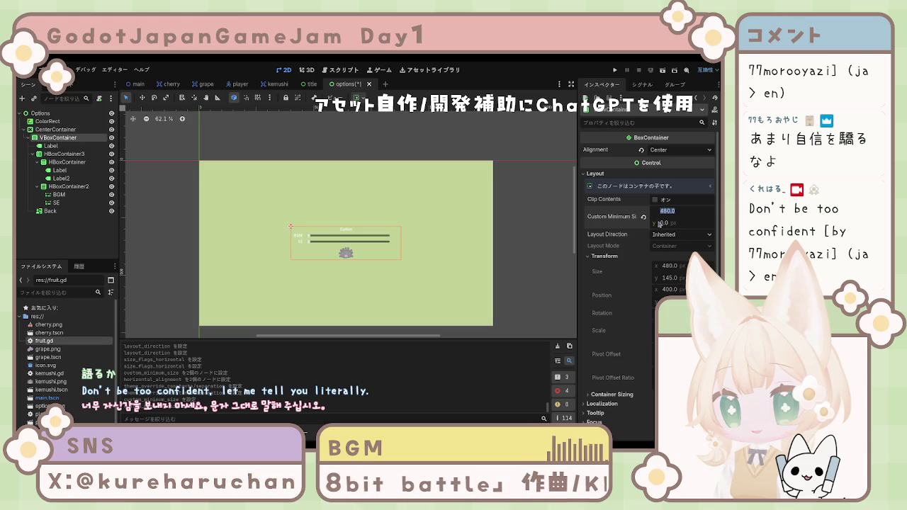
{"action": "key", "text": "Return"}
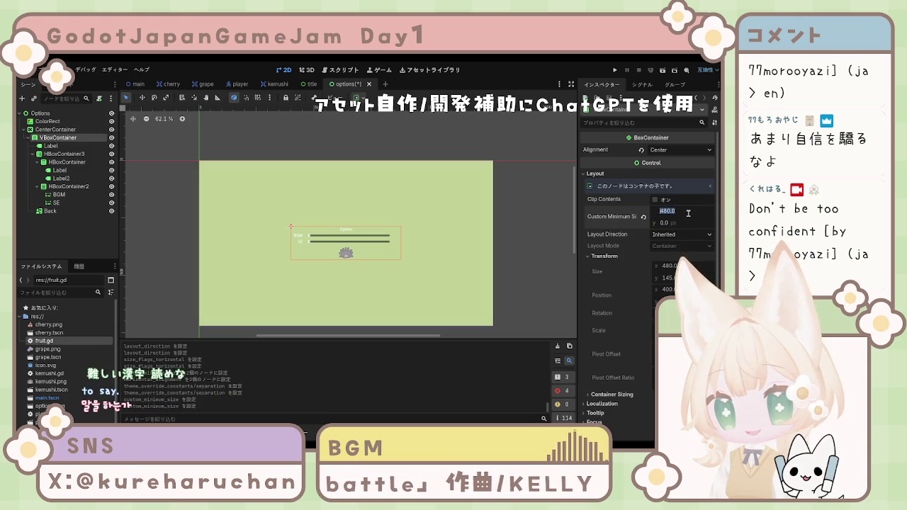
{"action": "left_click", "coordinate": [702, 214]}
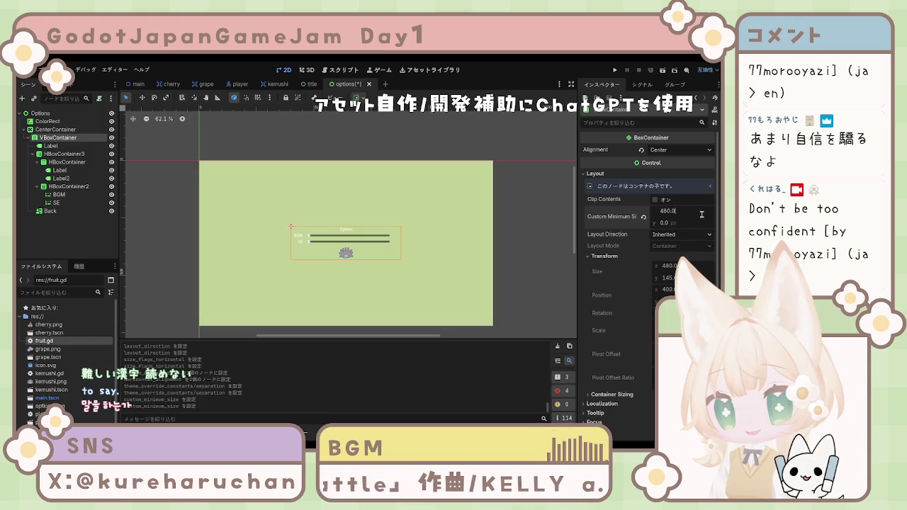
{"action": "left_click", "coordinate": [704, 211]}
{"action": "left_click", "coordinate": [686, 214]}
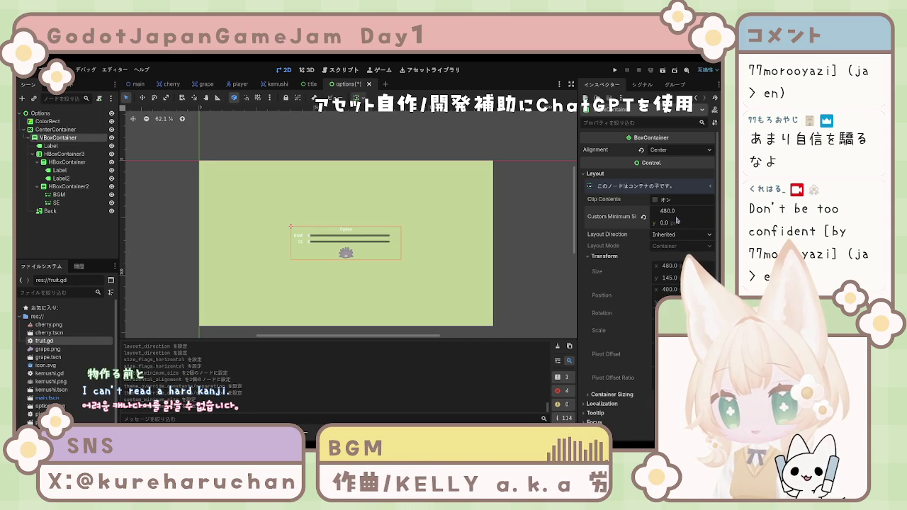
{"action": "double_click", "coordinate": [667, 211]}
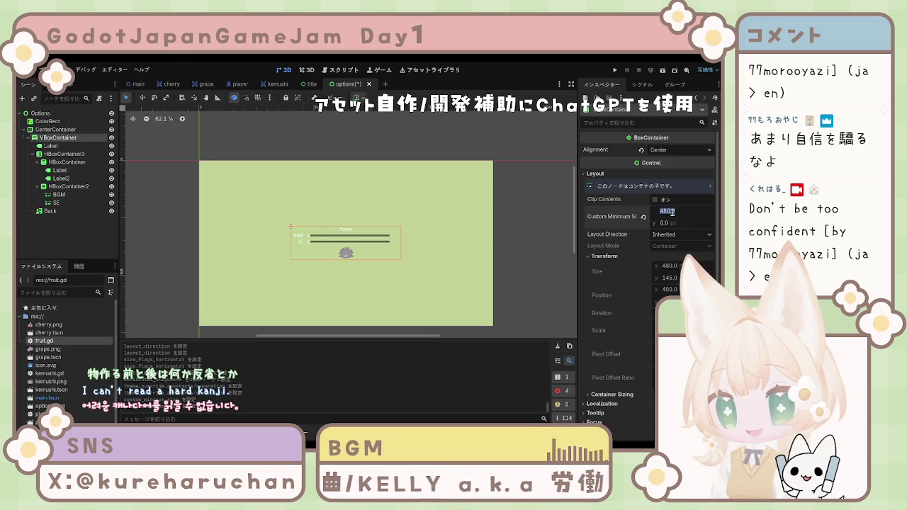
{"action": "key", "text": "ctrl+a"}
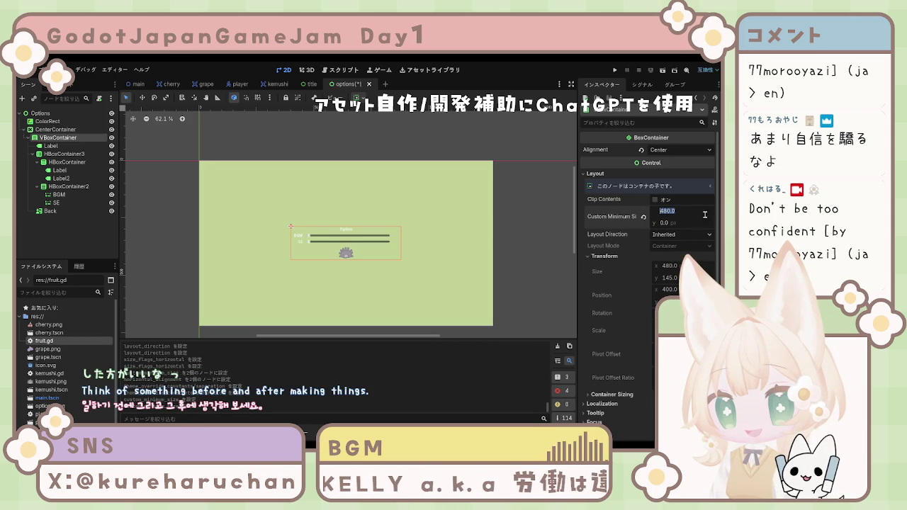
{"action": "key", "text": "ctrl+a"}
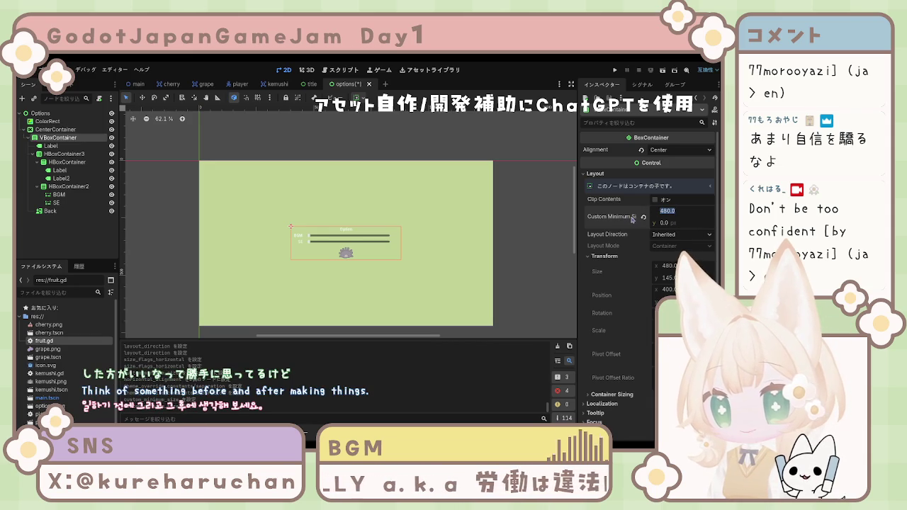
{"action": "left_click", "coordinate": [681, 215]}
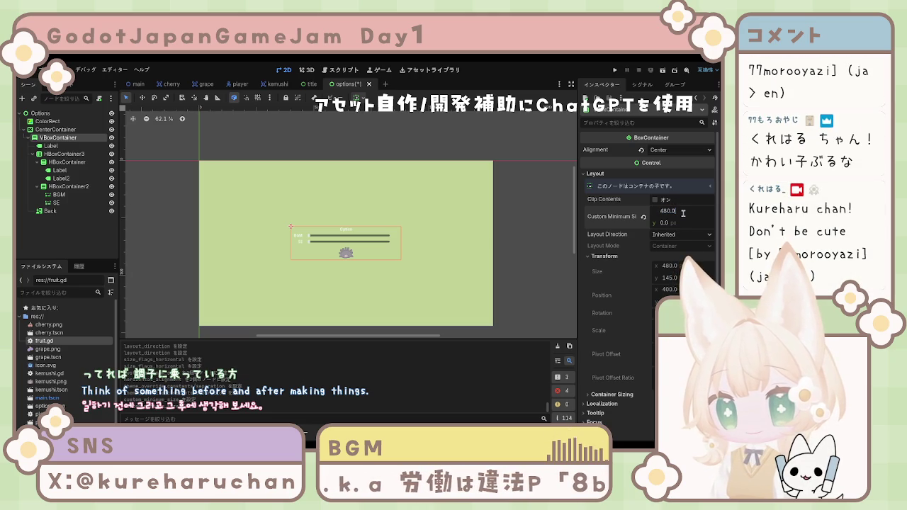
{"action": "left_click_drag", "start_coordinate": [683, 213], "coordinate": [647, 209]}
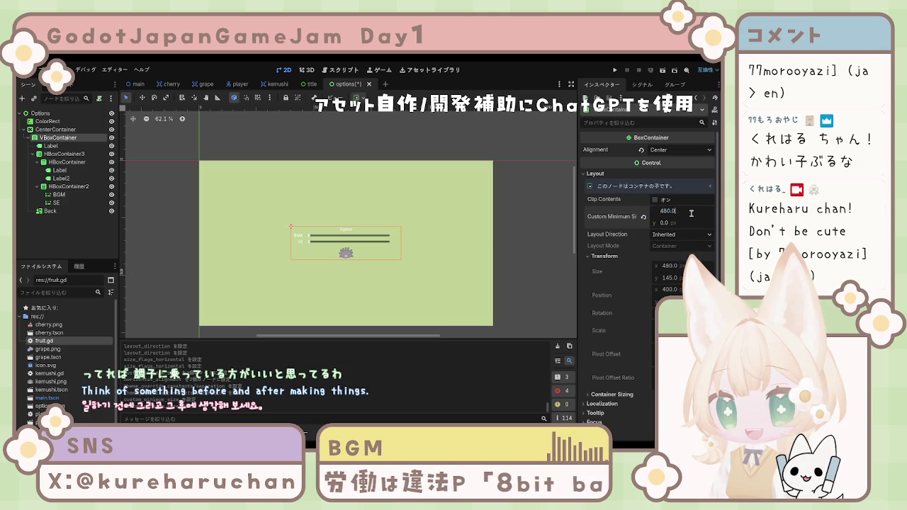
{"action": "left_click_drag", "start_coordinate": [688, 213], "coordinate": [656, 215]}
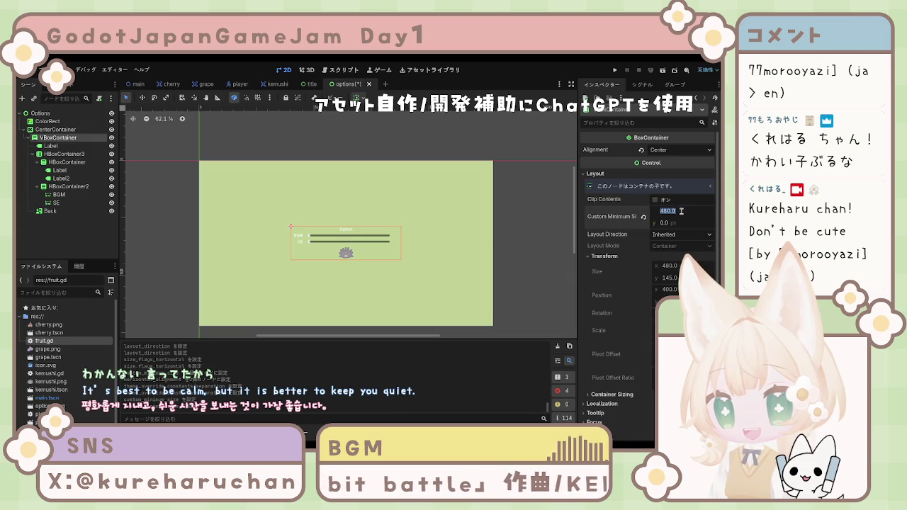
{"action": "left_click", "coordinate": [520, 232]}
Save the options scene with Ctrl+S.
{"action": "scroll", "coordinate": [370, 261], "scroll_direction": "up", "scroll_amount": 2}
{"action": "scroll", "coordinate": [371, 262], "scroll_direction": "up", "scroll_amount": 5}
{"action": "scroll", "coordinate": [424, 273], "scroll_direction": "down", "scroll_amount": 7}
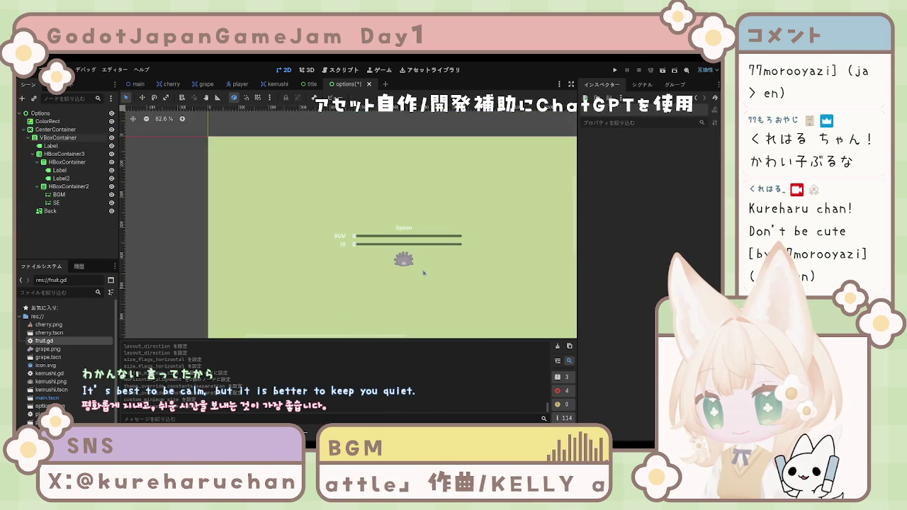
{"action": "scroll", "coordinate": [401, 251], "scroll_direction": "down", "scroll_amount": 2}
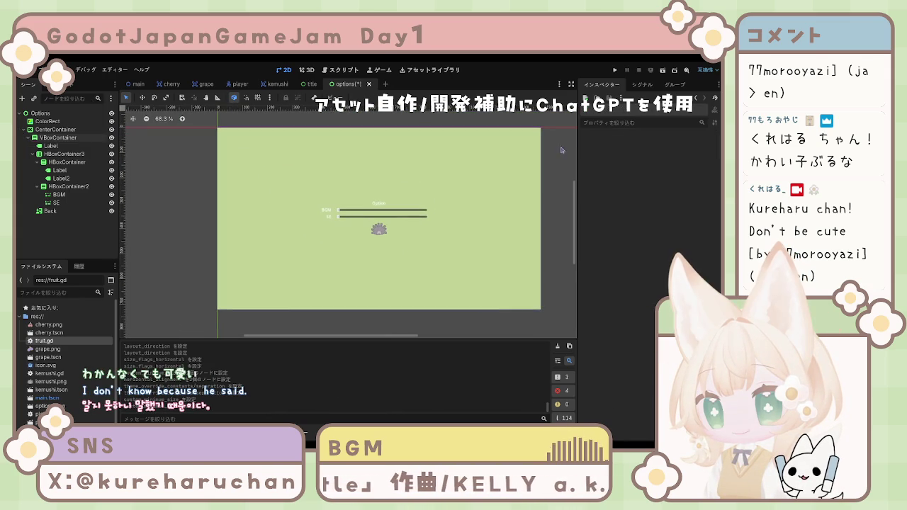
{"action": "key", "text": "ctrl+s"}
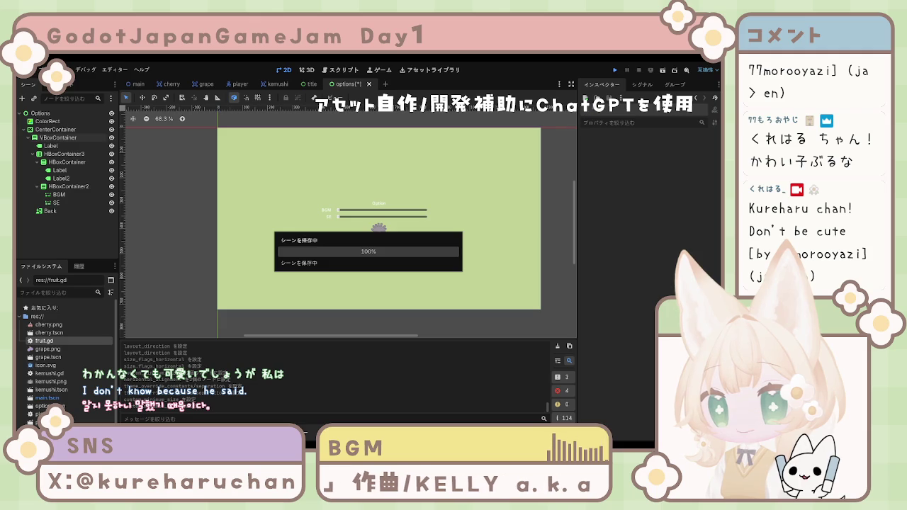
Run the current scene to test the menu, then stop the debug run.
{"action": "left_click", "coordinate": [667, 71]}
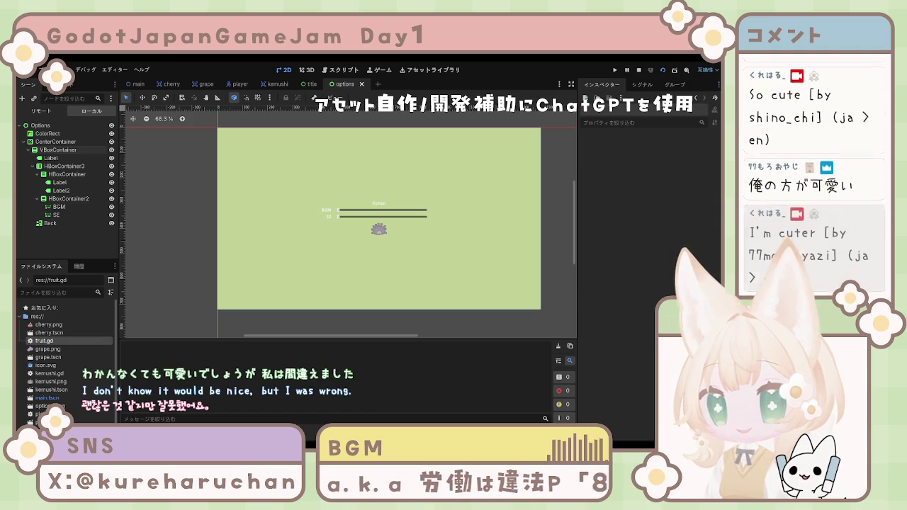
{"action": "left_click", "coordinate": [277, 242]}
{"action": "key", "text": "Escape"}
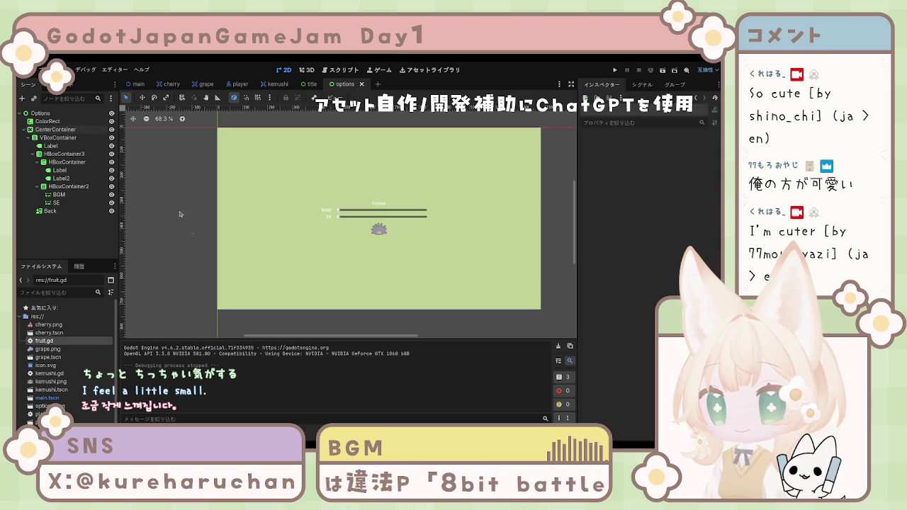
{"action": "left_click", "coordinate": [382, 207]}
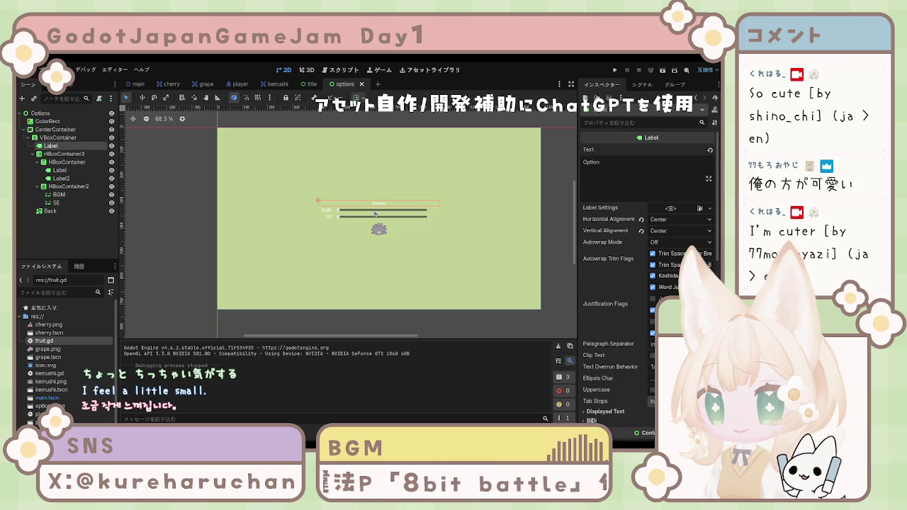
{"action": "left_click", "coordinate": [381, 212]}
{"action": "left_click", "coordinate": [382, 211]}
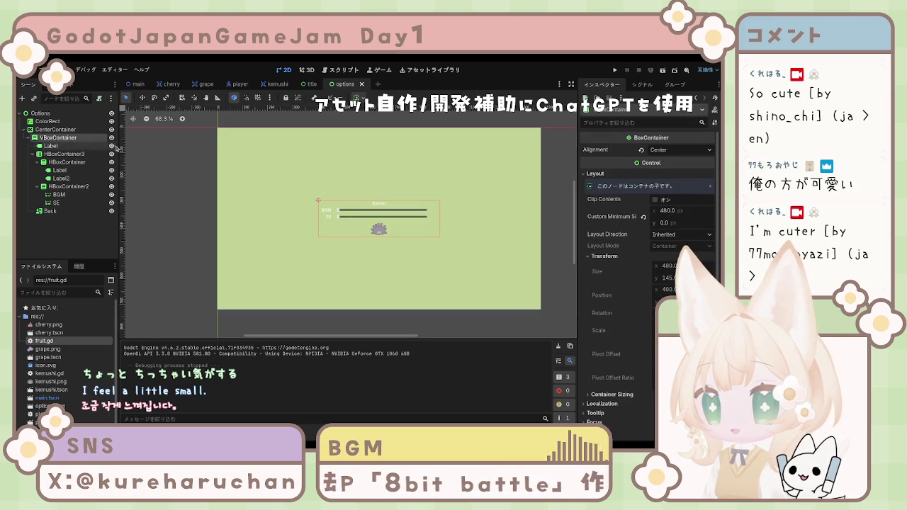
{"action": "left_click", "coordinate": [668, 211]}
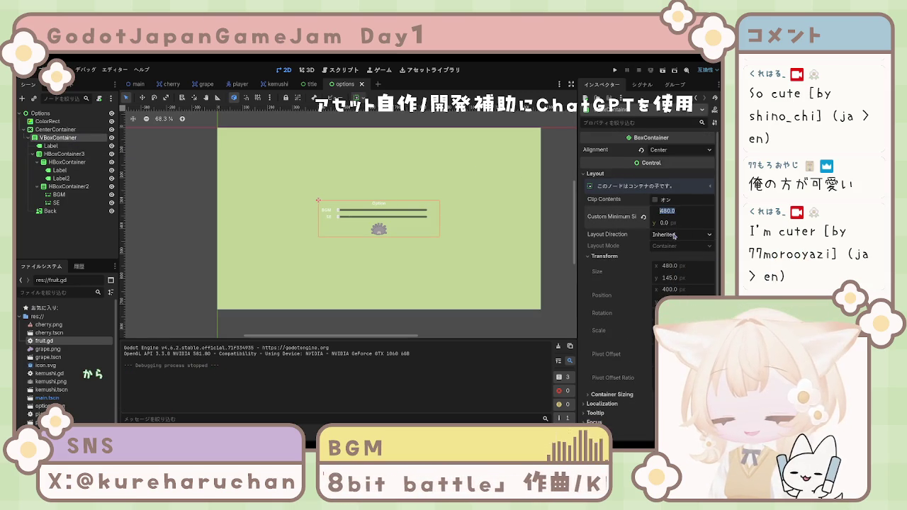
{"action": "type", "text": "720"}
{"action": "key", "text": "Return"}
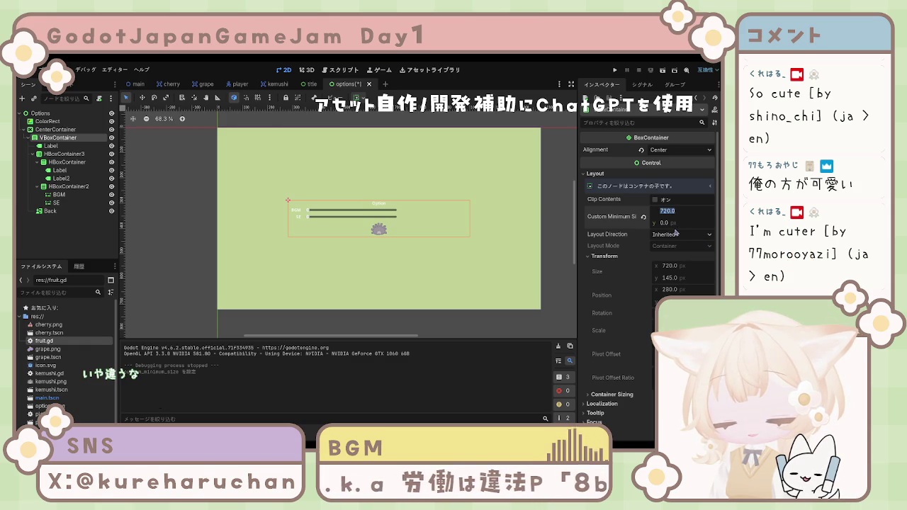
{"action": "type", "text": "720"}
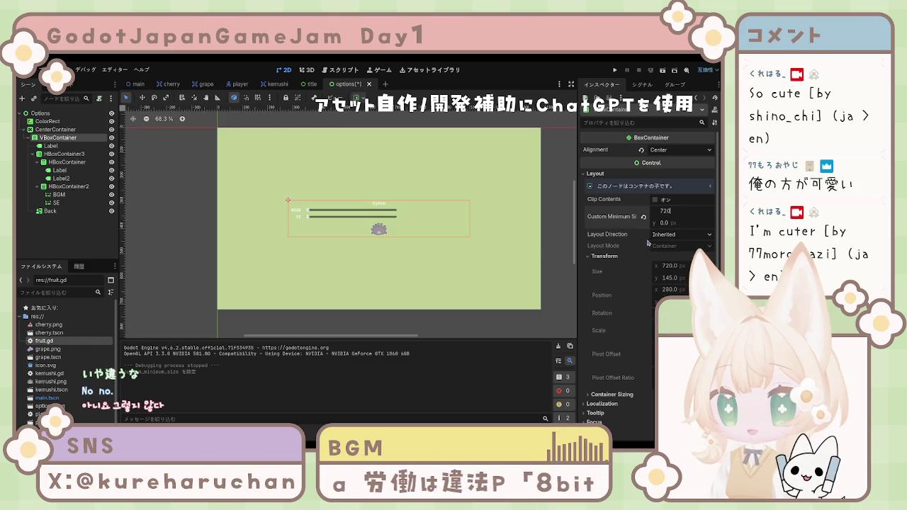
{"action": "key", "text": "ctrl+z"}
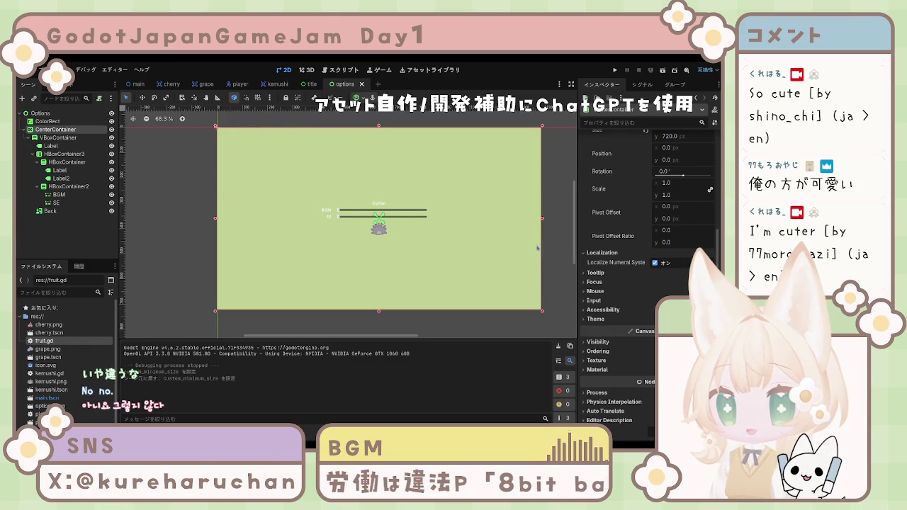
{"action": "scroll", "coordinate": [537, 248], "scroll_direction": "up", "scroll_amount": 2}
{"action": "scroll", "coordinate": [624, 239], "scroll_direction": "up", "scroll_amount": 5}
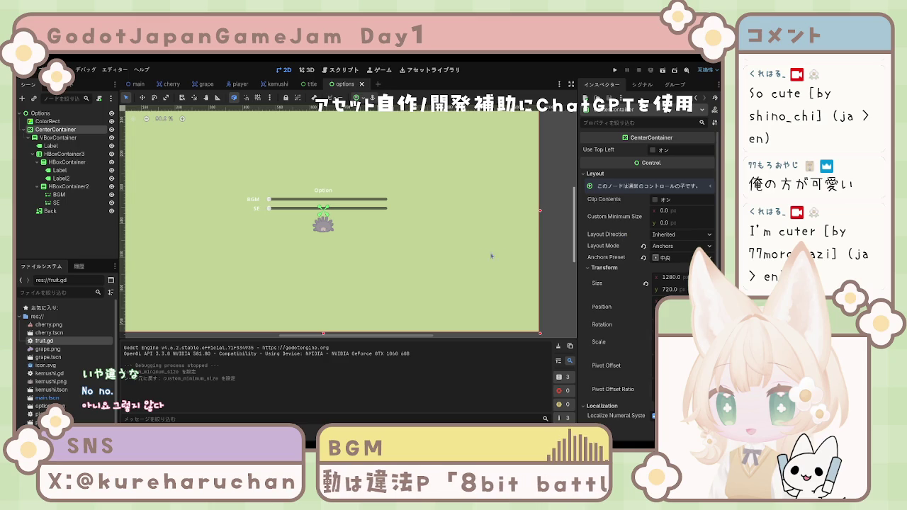
{"action": "scroll", "coordinate": [270, 240], "scroll_direction": "down", "scroll_amount": 3}
{"action": "left_click", "coordinate": [270, 224]}
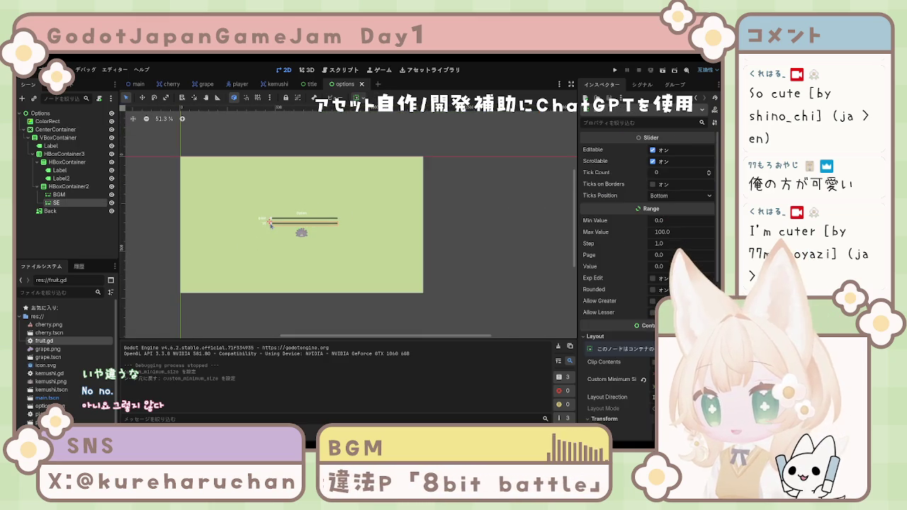
{"action": "left_click", "coordinate": [62, 154]}
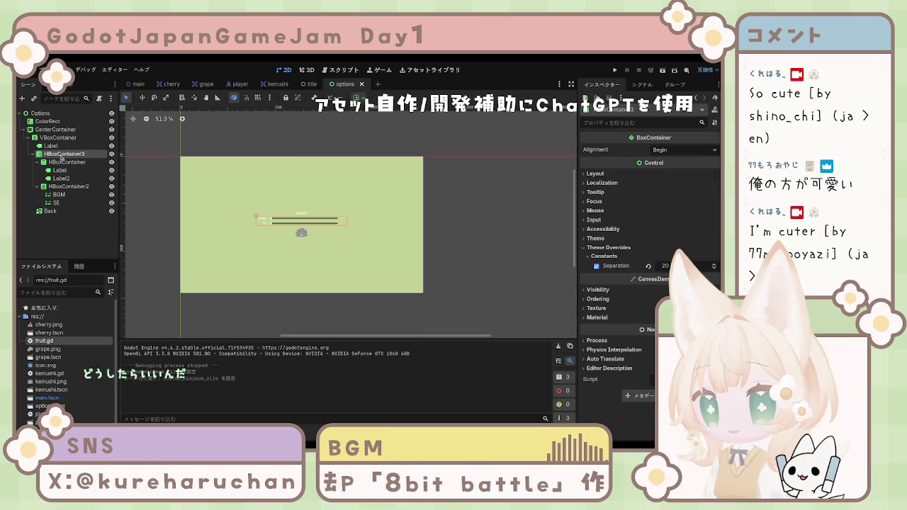
{"action": "left_click", "coordinate": [63, 138]}
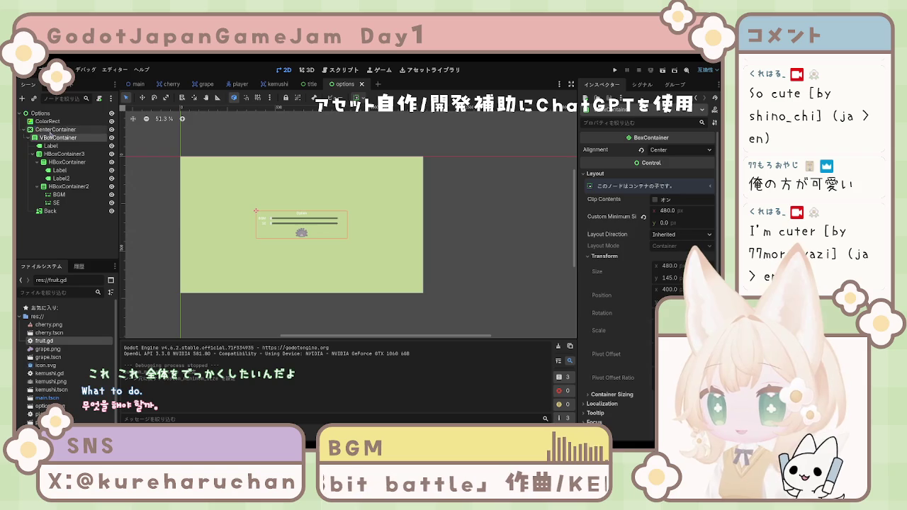
{"action": "left_click", "coordinate": [55, 130]}
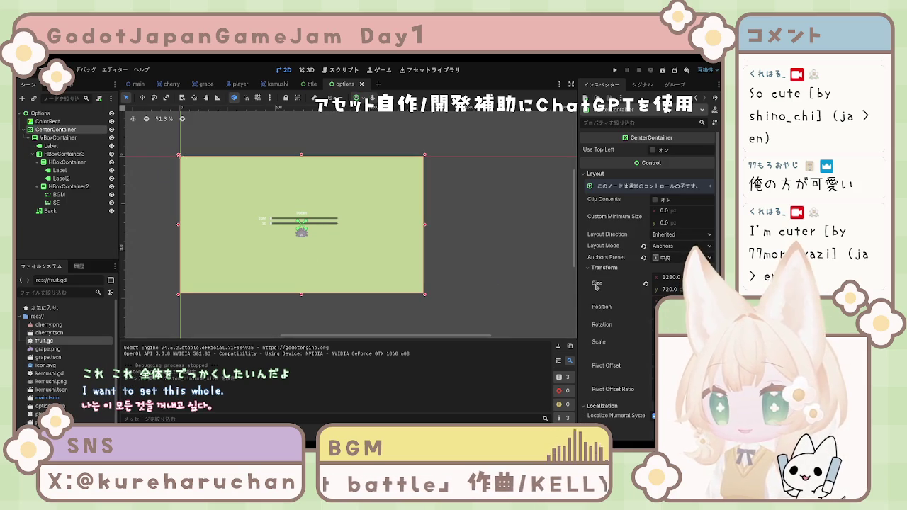
{"action": "left_click_drag", "start_coordinate": [670, 341], "coordinate": [698, 341]}
{"action": "key", "text": "ctrl+z"}
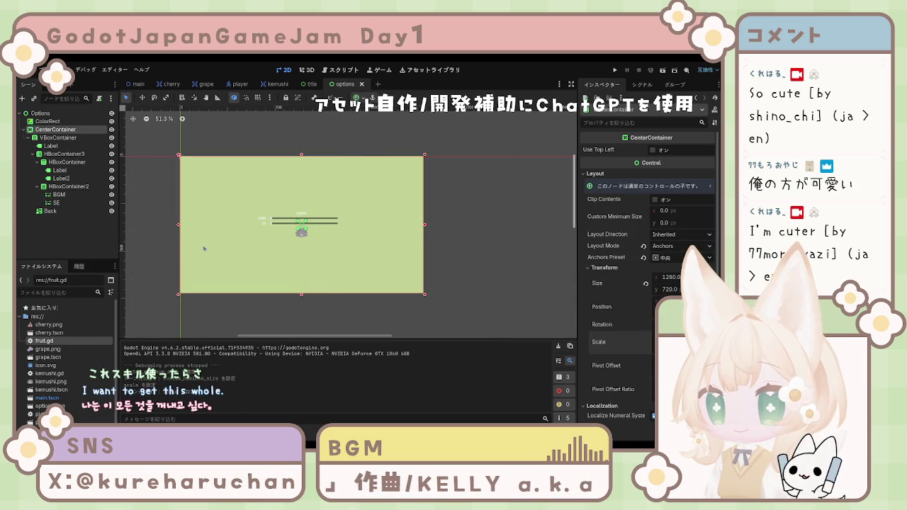
{"action": "left_click", "coordinate": [646, 284]}
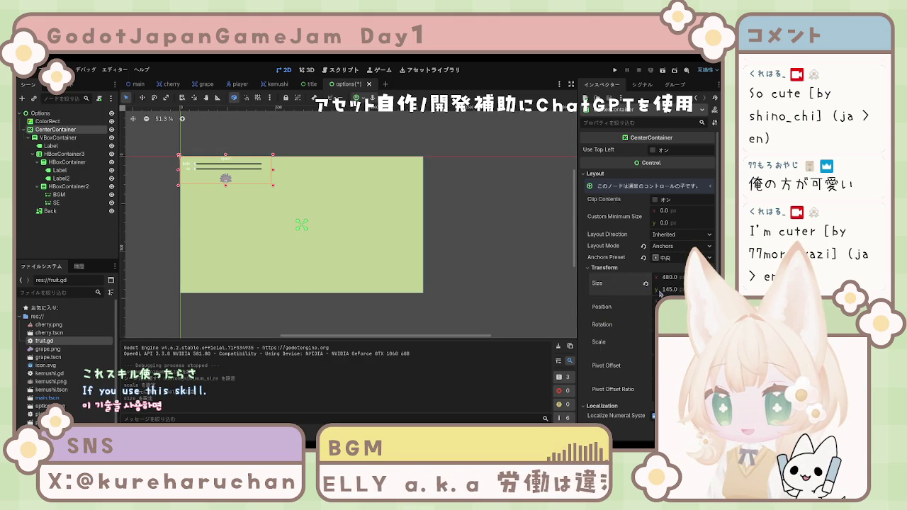
{"action": "key", "text": "ctrl+s"}
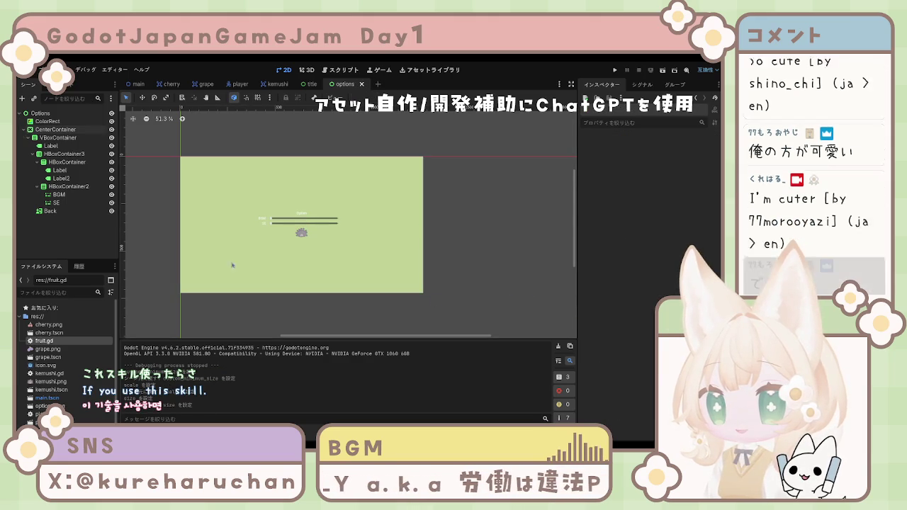
{"action": "left_click", "coordinate": [57, 138]}
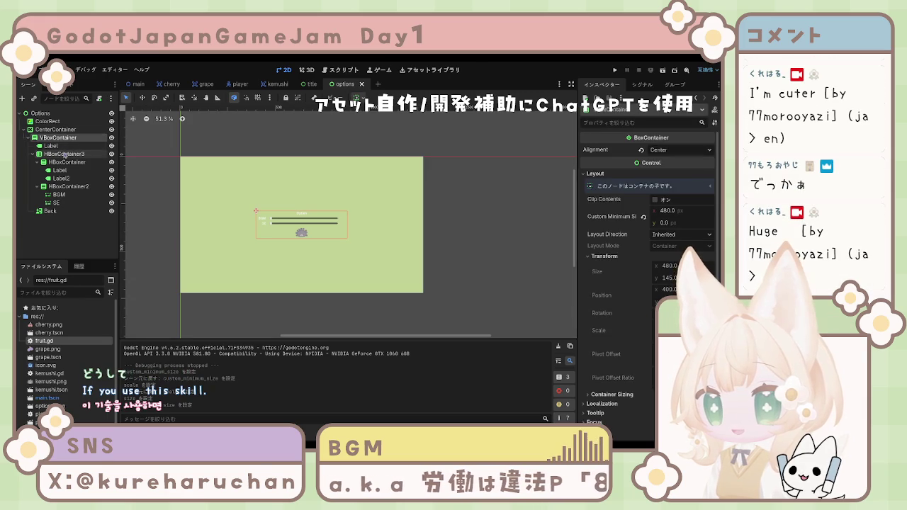
{"action": "left_click", "coordinate": [51, 145]}
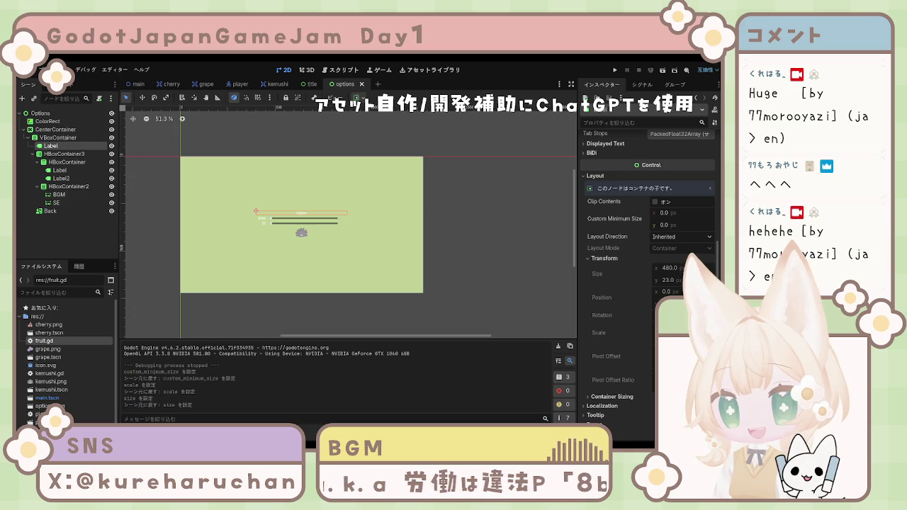
Select the Option title label in the 2D view.
{"action": "left_click", "coordinate": [345, 304]}
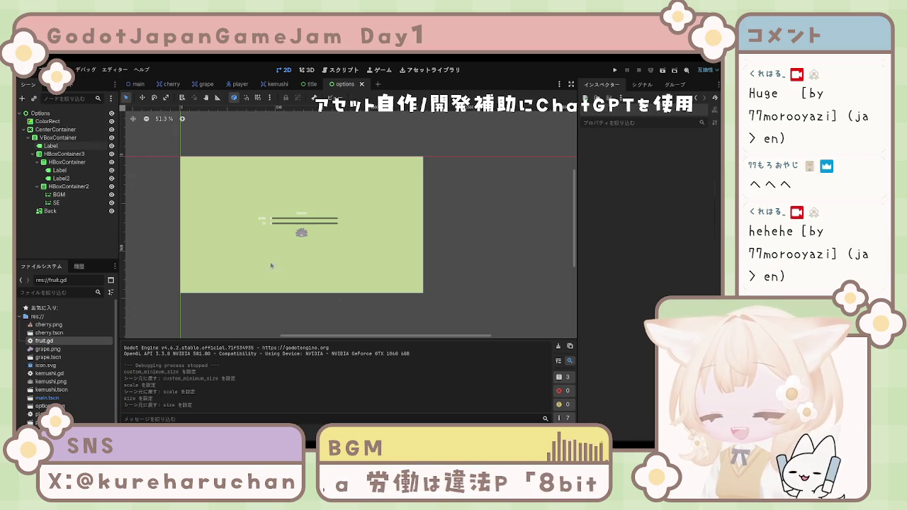
{"action": "scroll", "coordinate": [276, 271], "scroll_direction": "up", "scroll_amount": 8}
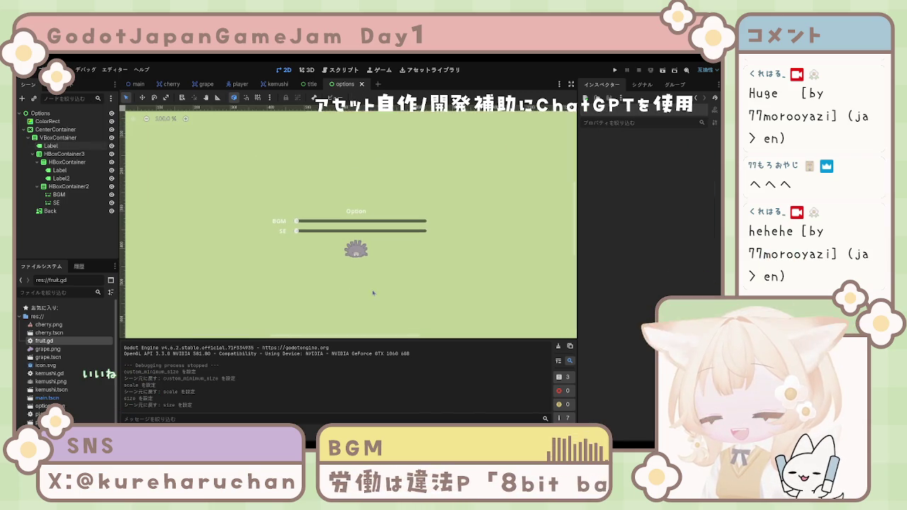
{"action": "scroll", "coordinate": [373, 292], "scroll_direction": "up", "scroll_amount": 1}
{"action": "left_click", "coordinate": [354, 203]}
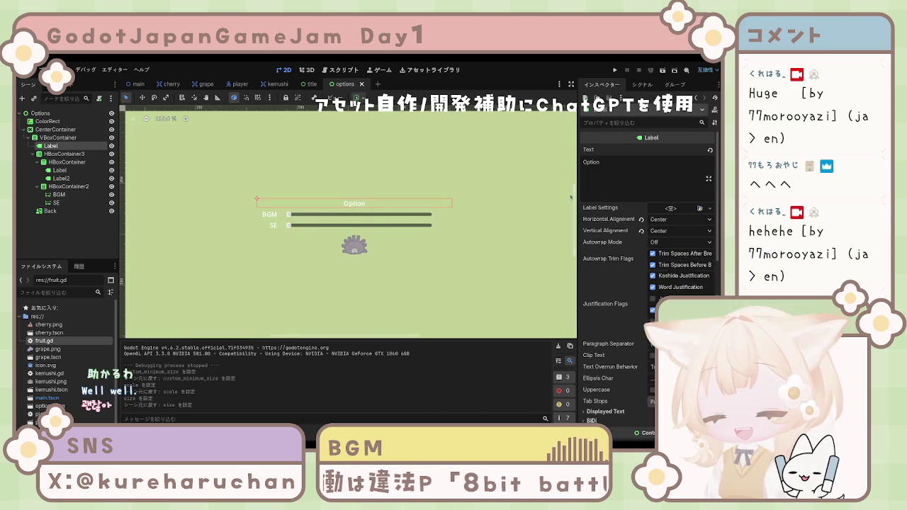
{"action": "scroll", "coordinate": [652, 283], "scroll_direction": "down", "scroll_amount": 5}
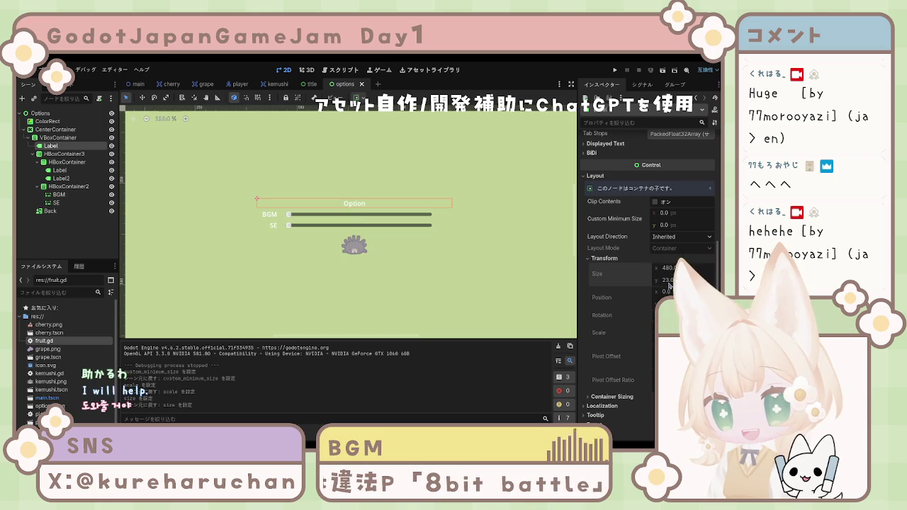
{"action": "scroll", "coordinate": [614, 209], "scroll_direction": "up", "scroll_amount": 5}
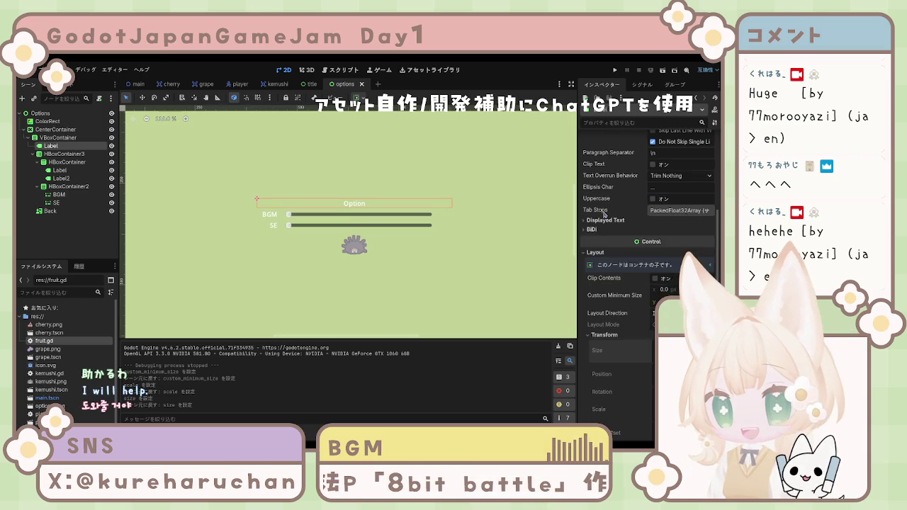
{"action": "scroll", "coordinate": [614, 209], "scroll_direction": "up", "scroll_amount": 3}
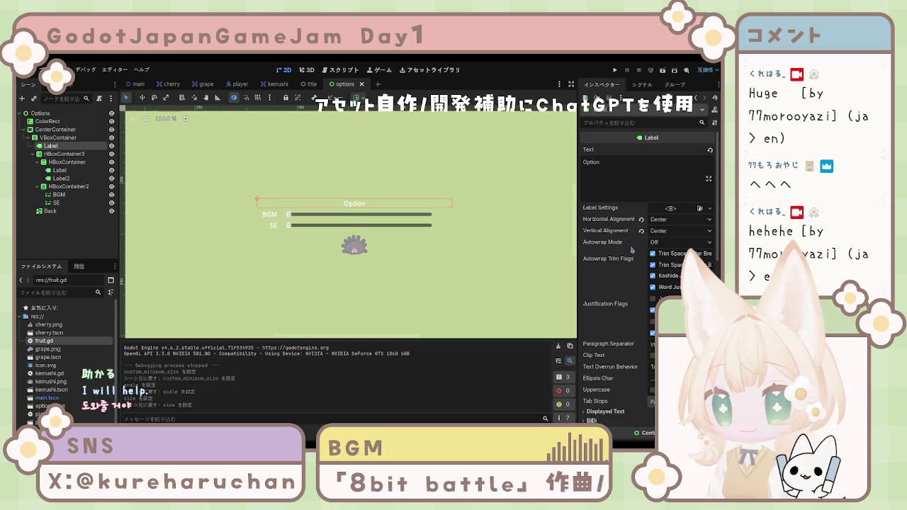
{"action": "scroll", "coordinate": [631, 252], "scroll_direction": "down", "scroll_amount": 10}
Set the Option title's Font Size theme override to 24.
{"action": "left_click", "coordinate": [604, 305]}
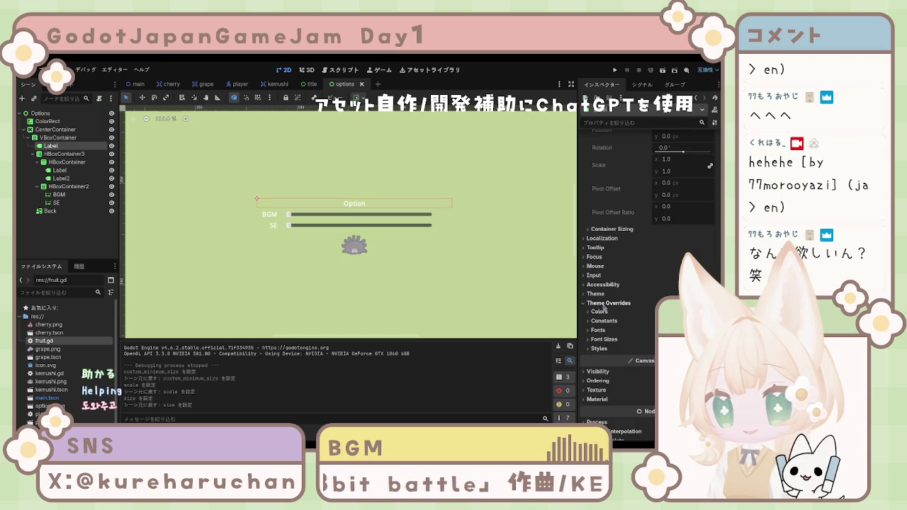
{"action": "scroll", "coordinate": [604, 310], "scroll_direction": "down", "scroll_amount": 2}
{"action": "left_click", "coordinate": [598, 286]}
{"action": "left_click", "coordinate": [604, 303]}
{"action": "scroll", "coordinate": [604, 305], "scroll_direction": "down", "scroll_amount": 1}
{"action": "left_click", "coordinate": [663, 293]}
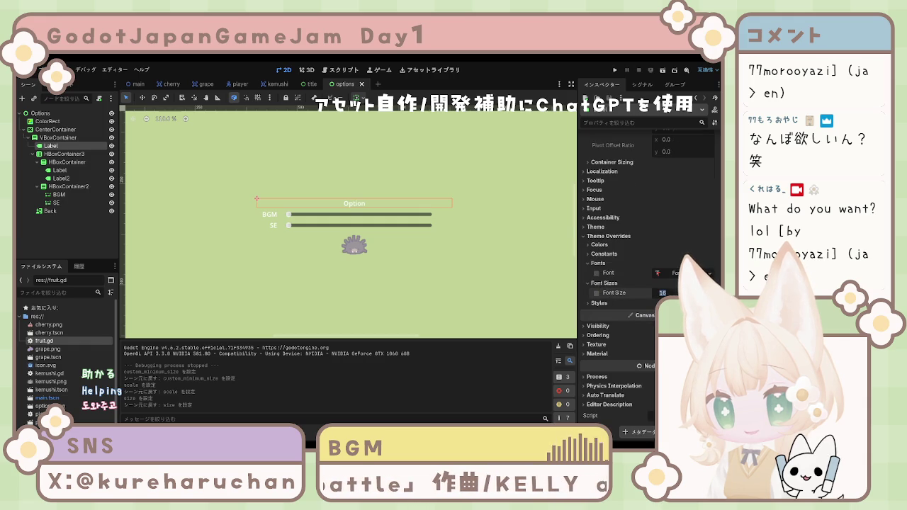
{"action": "type", "text": "24"}
{"action": "key", "text": "Return"}
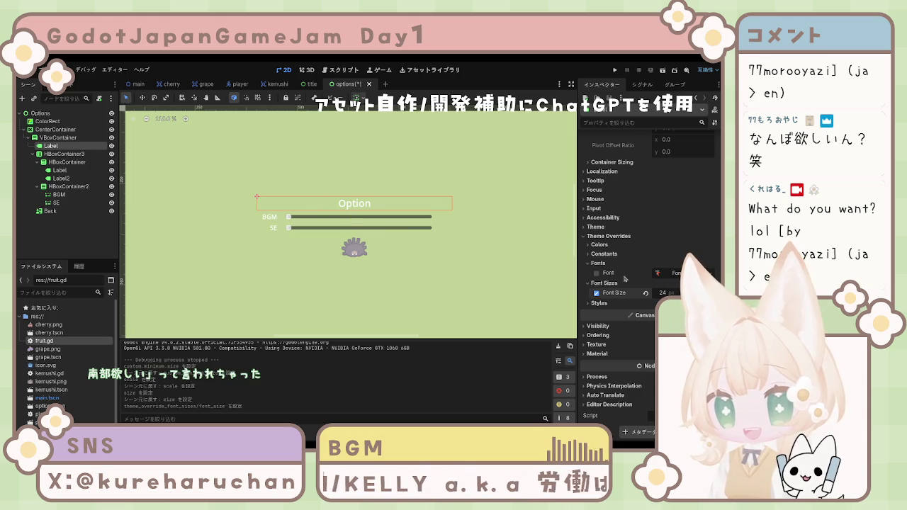
Enable the Font theme override on the Option title label.
{"action": "left_click", "coordinate": [597, 273]}
{"action": "left_click", "coordinate": [597, 274]}
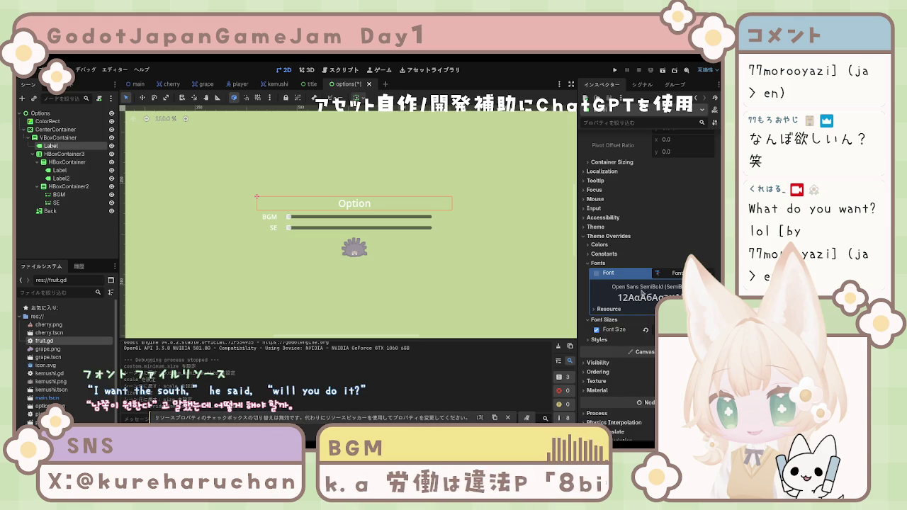
{"action": "left_click", "coordinate": [599, 264]}
{"action": "left_click", "coordinate": [604, 303]}
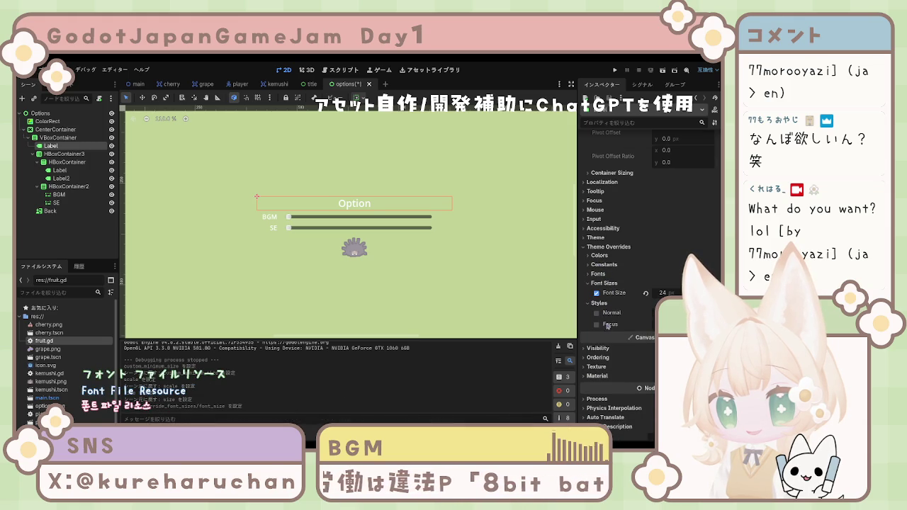
{"action": "left_click", "coordinate": [599, 274]}
{"action": "left_click", "coordinate": [597, 283]}
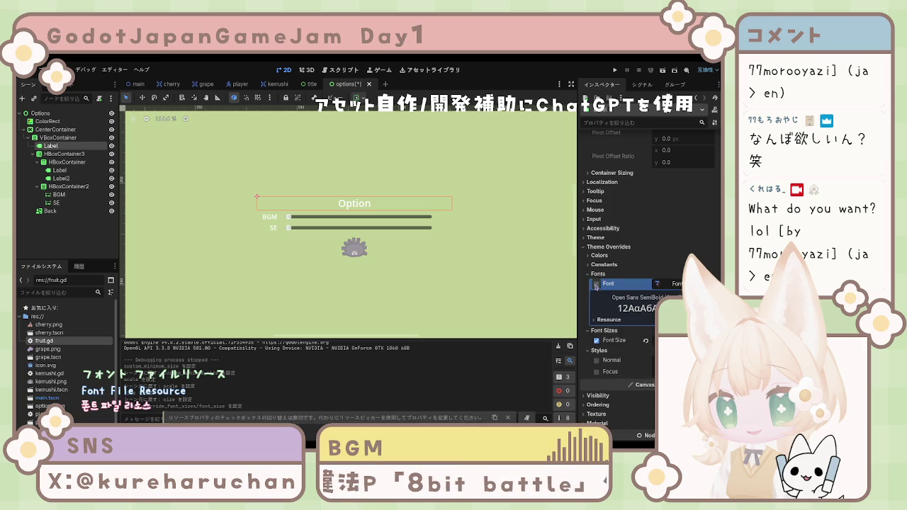
{"action": "left_click", "coordinate": [602, 319]}
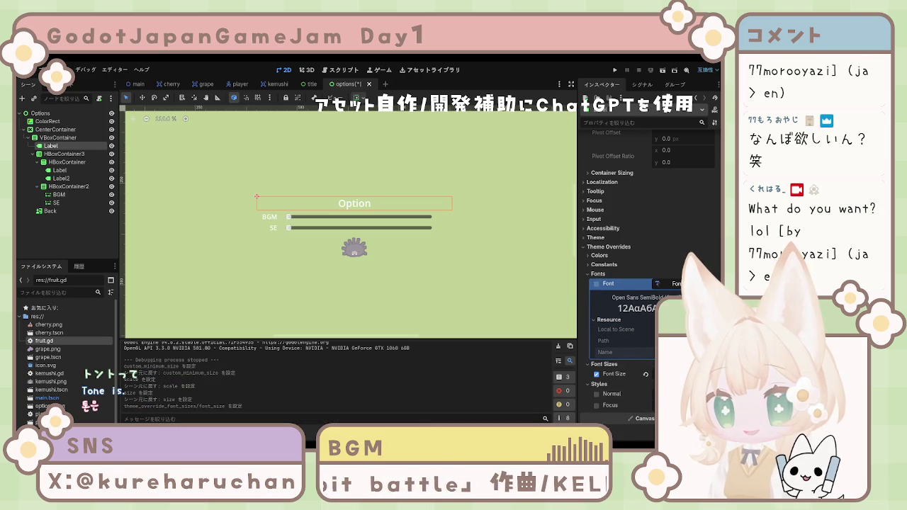
{"action": "left_click", "coordinate": [670, 284]}
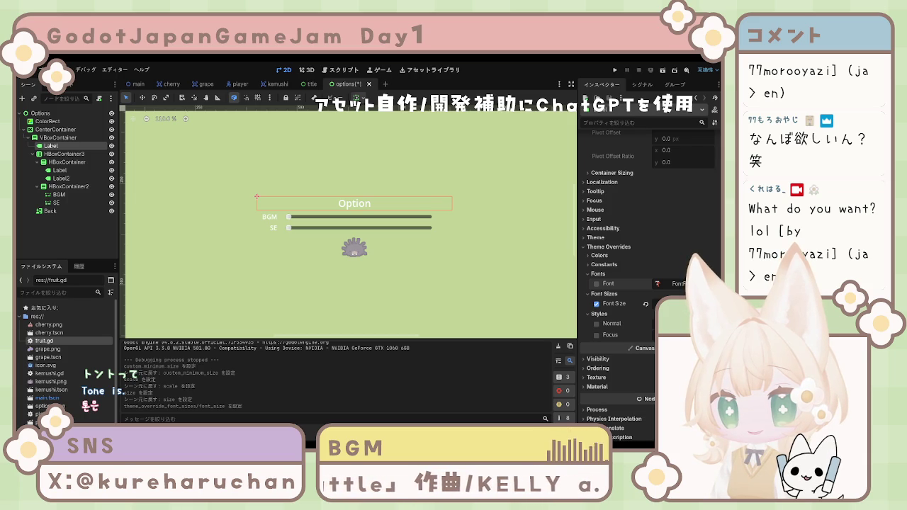
{"action": "left_click", "coordinate": [596, 284]}
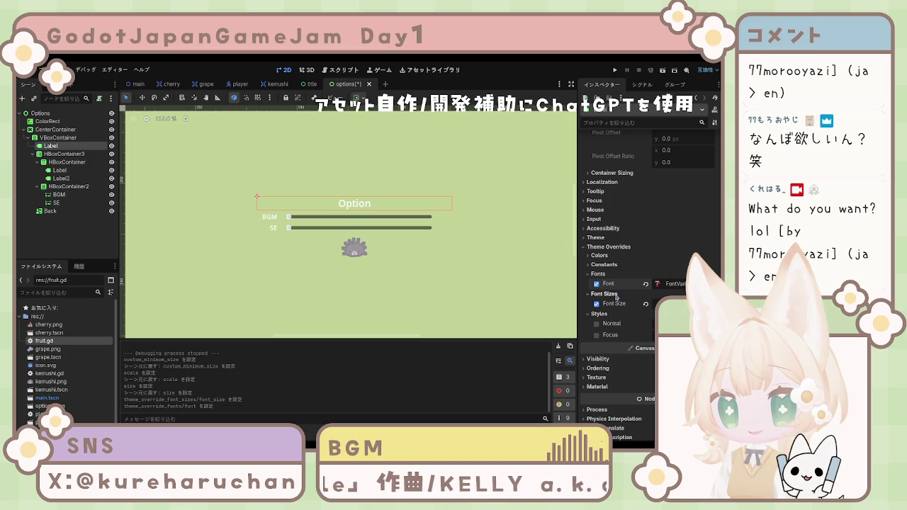
{"action": "left_click", "coordinate": [677, 285]}
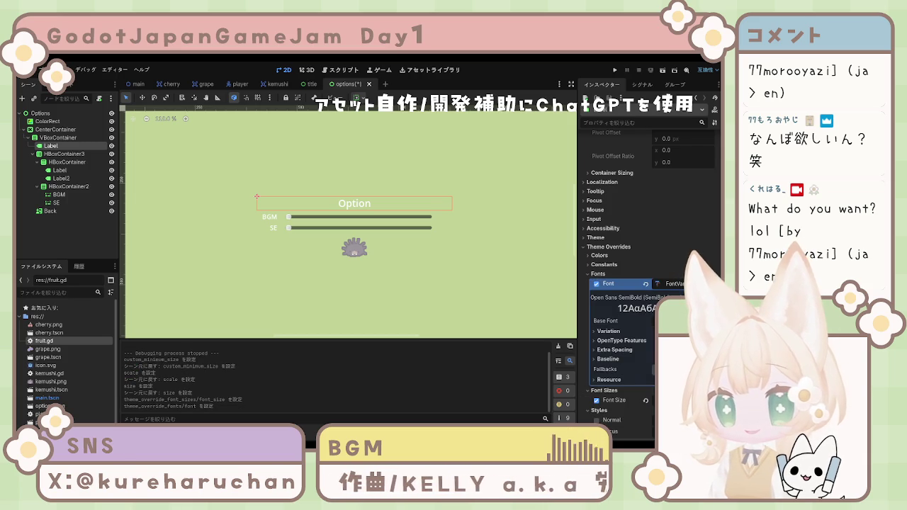
{"action": "left_click", "coordinate": [614, 333]}
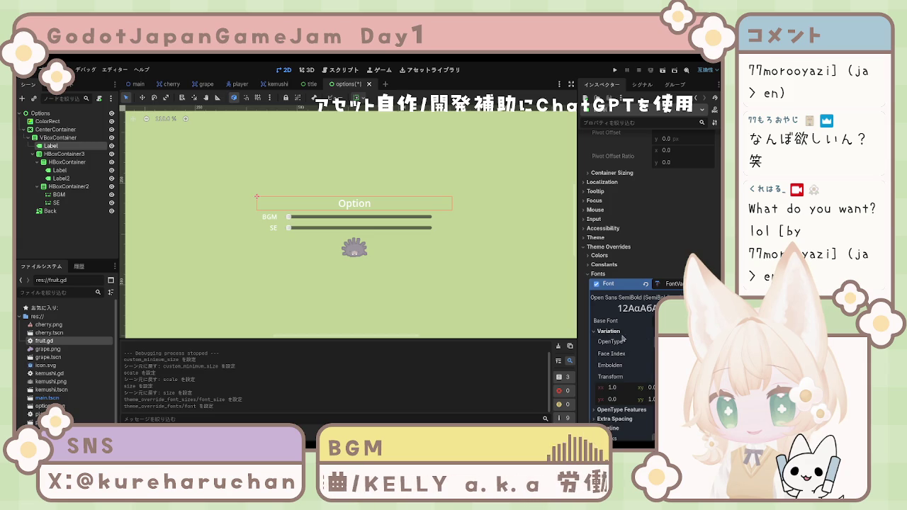
{"action": "left_click", "coordinate": [619, 332]}
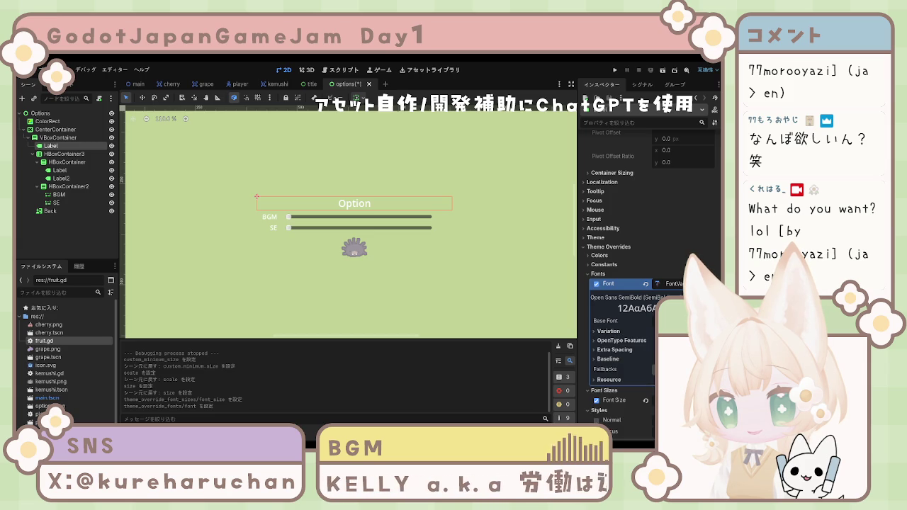
Assign a New SystemFont as the title's font override.
{"action": "left_click", "coordinate": [659, 319]}
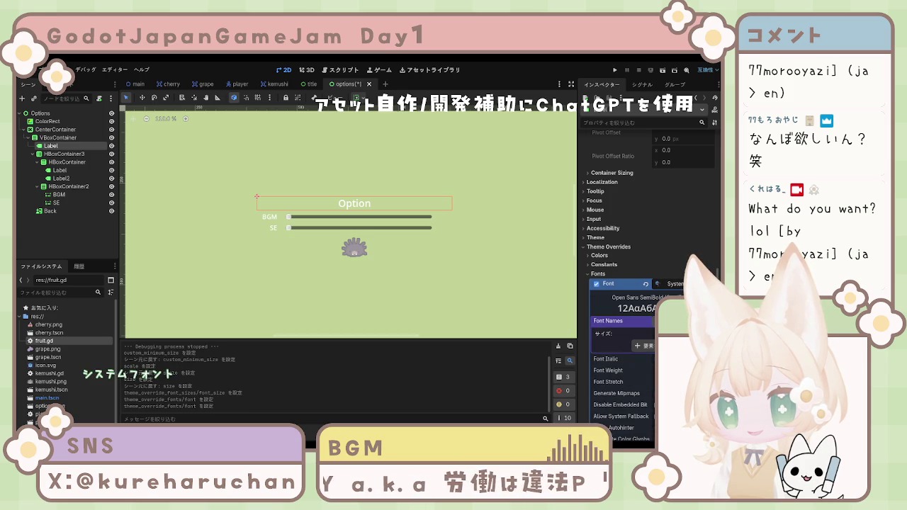
{"action": "left_click", "coordinate": [622, 320]}
{"action": "scroll", "coordinate": [648, 284], "scroll_direction": "down", "scroll_amount": 5}
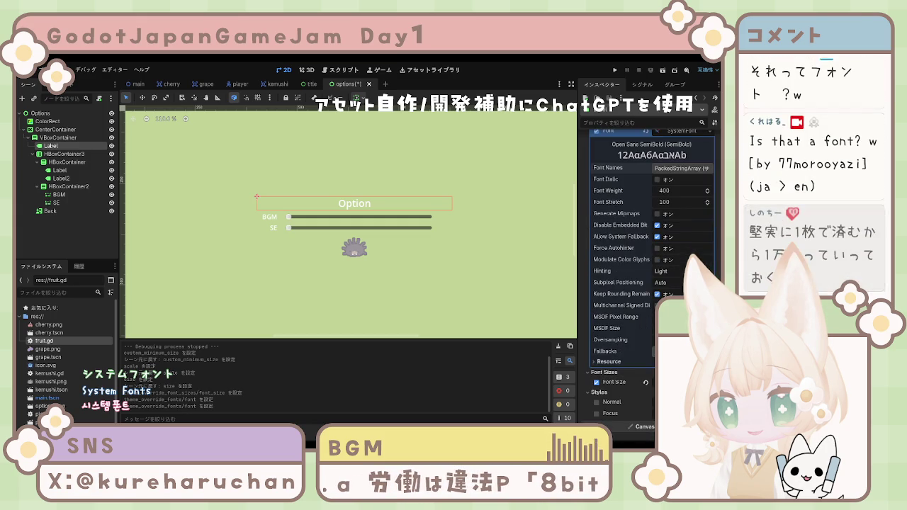
{"action": "scroll", "coordinate": [649, 248], "scroll_direction": "up", "scroll_amount": 3}
{"action": "left_click", "coordinate": [679, 246]}
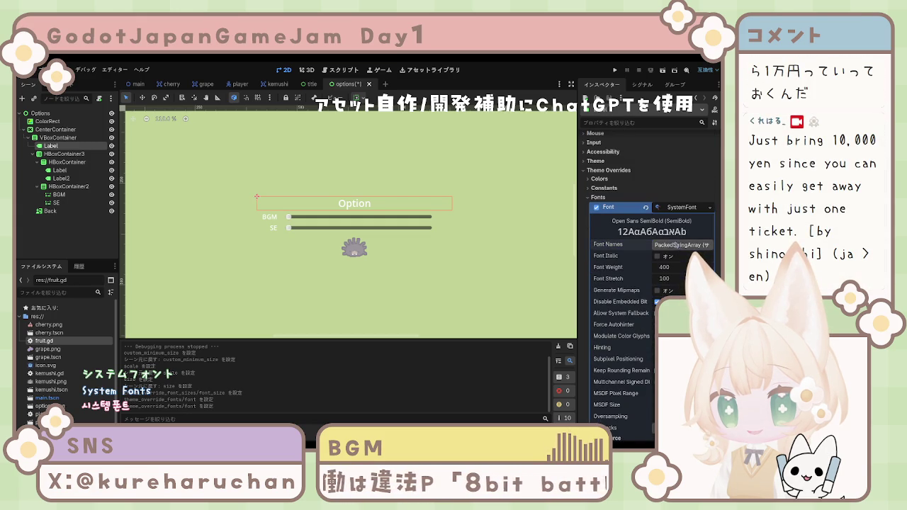
{"action": "left_click", "coordinate": [681, 245]}
{"action": "left_click", "coordinate": [681, 208]}
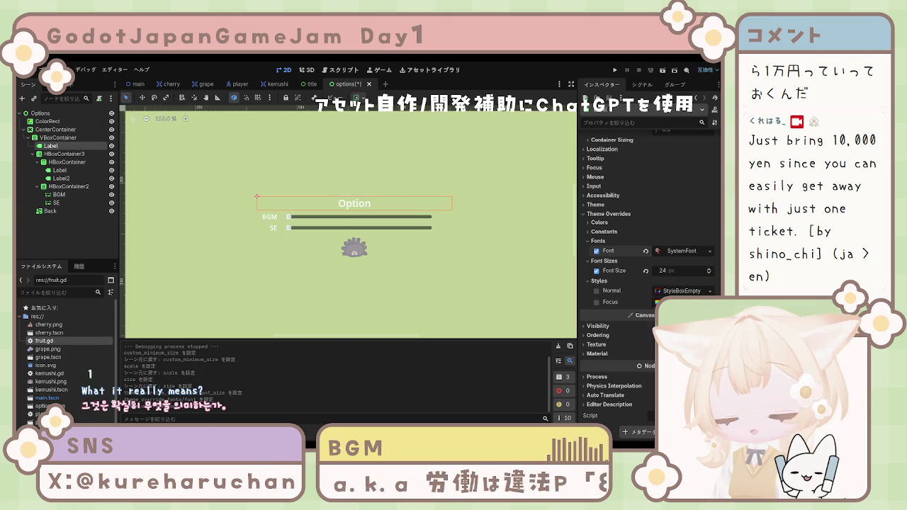
{"action": "left_click", "coordinate": [433, 266]}
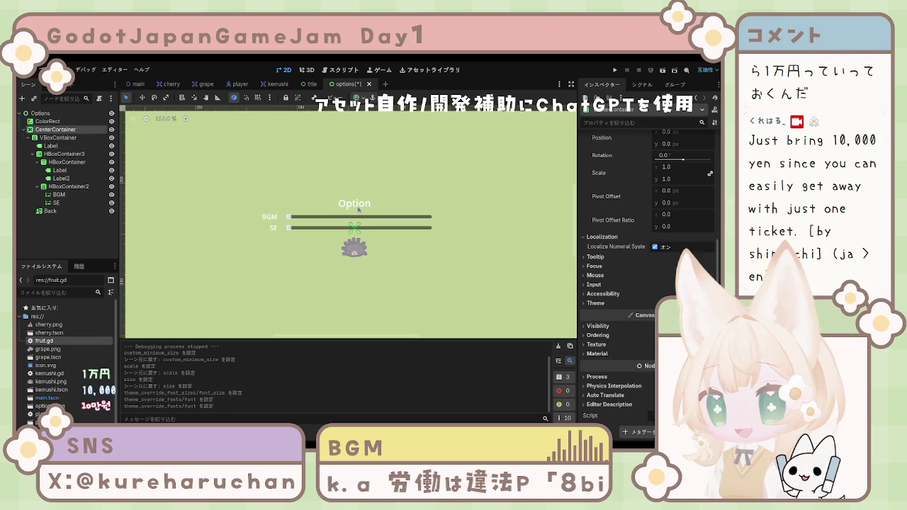
{"action": "left_click", "coordinate": [273, 216]}
{"action": "left_click", "coordinate": [358, 217]}
{"action": "left_click", "coordinate": [379, 229]}
{"action": "left_click", "coordinate": [274, 215]}
{"action": "left_click", "coordinate": [273, 215]}
{"action": "left_click", "coordinate": [273, 224]}
{"action": "left_click", "coordinate": [316, 222]}
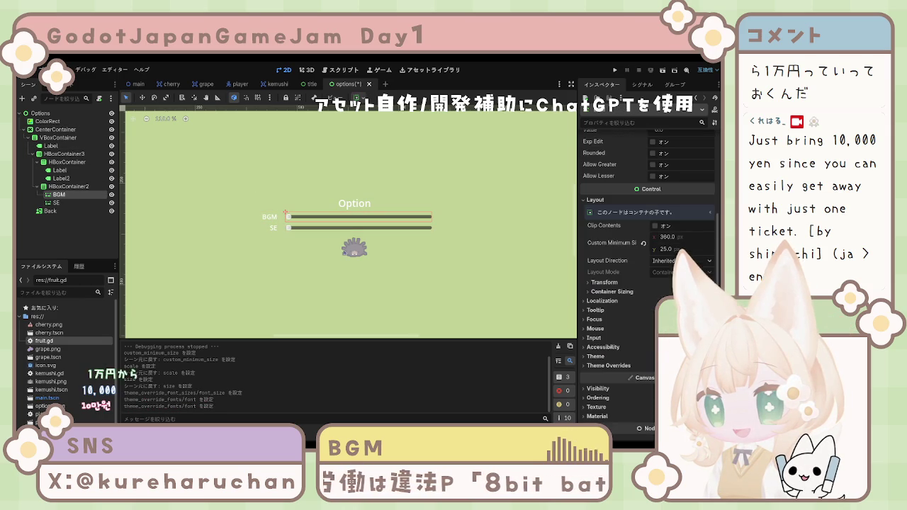
{"action": "left_click", "coordinate": [355, 249]}
{"action": "left_click", "coordinate": [413, 293]}
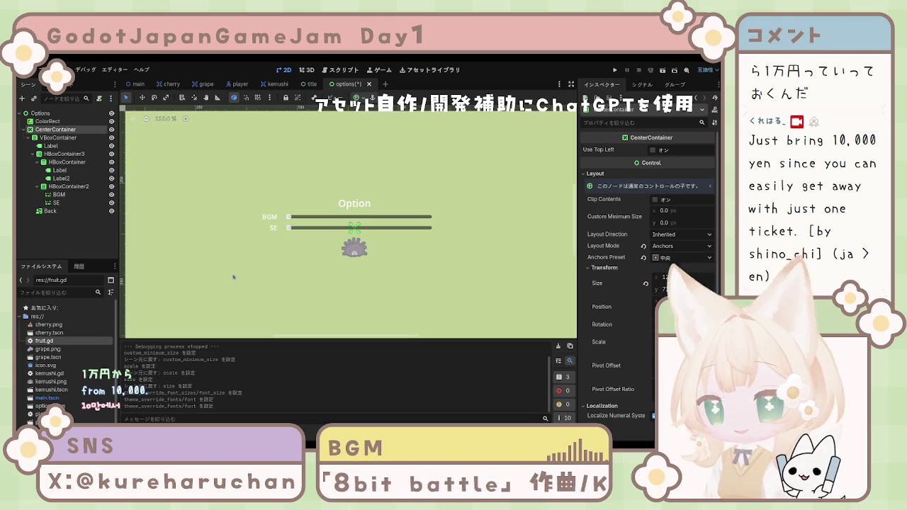
{"action": "scroll", "coordinate": [368, 255], "scroll_direction": "down", "scroll_amount": 4}
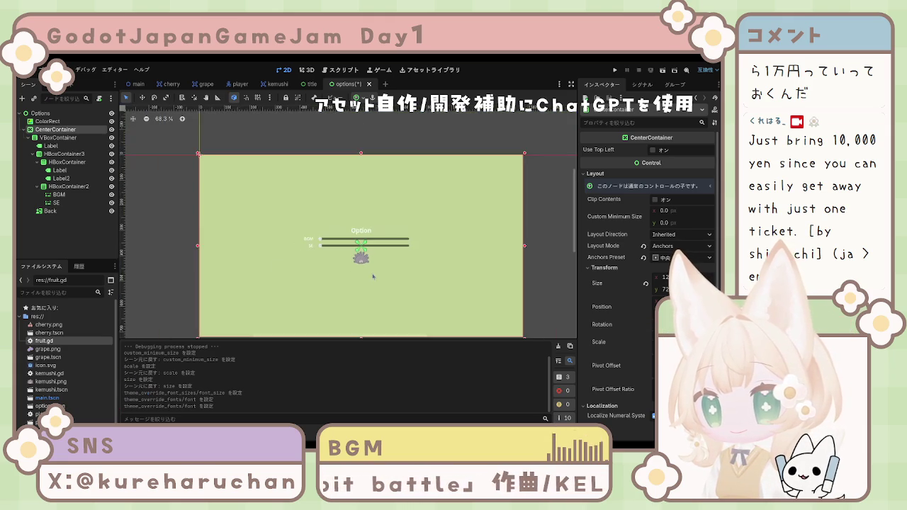
Select the Option title label to show its SystemFont and size 24 overrides.
{"action": "scroll", "coordinate": [376, 276], "scroll_direction": "down", "scroll_amount": 2}
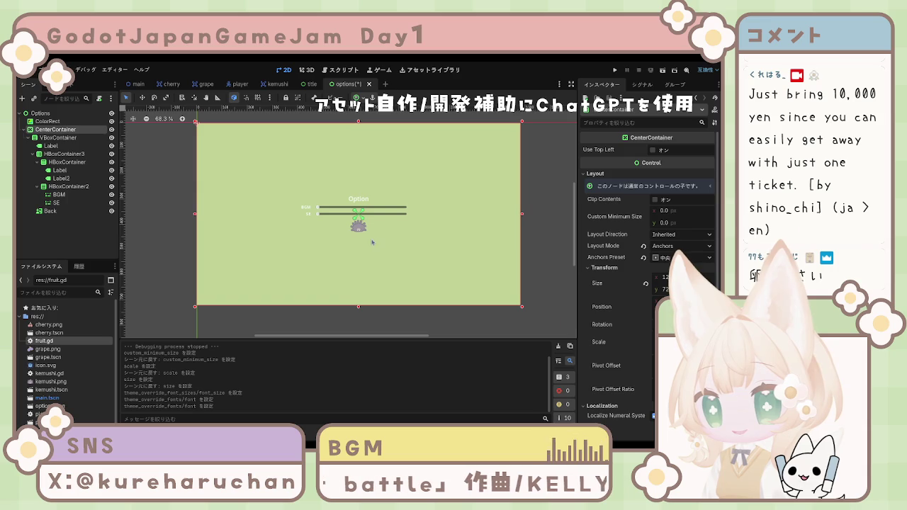
{"action": "left_click", "coordinate": [372, 199]}
{"action": "scroll", "coordinate": [638, 283], "scroll_direction": "down", "scroll_amount": 10}
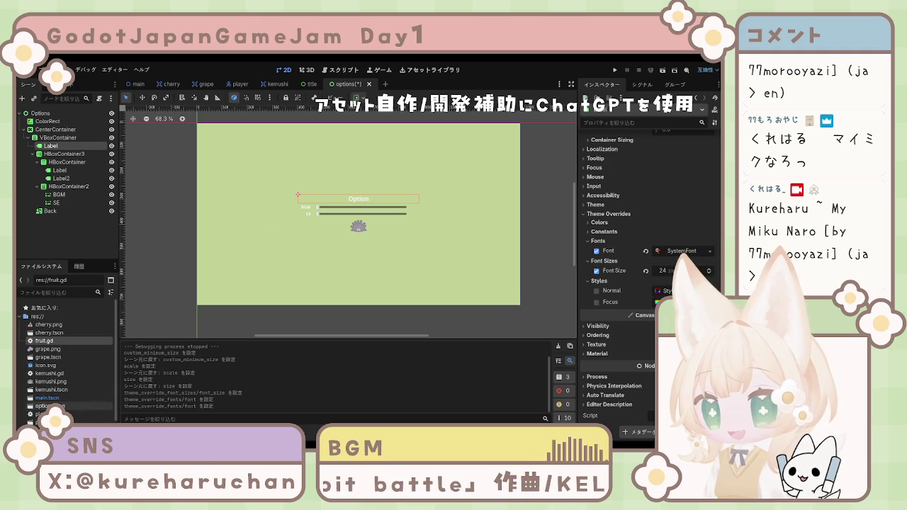
{"action": "scroll", "coordinate": [86, 374], "scroll_direction": "down", "scroll_amount": 1}
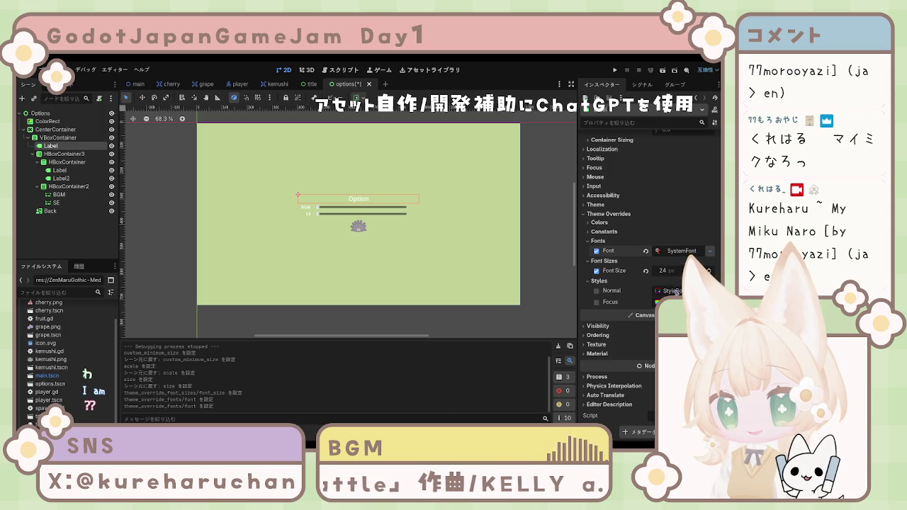
Drag the ZenMaruGothic font file onto the Option title's Font override.
{"action": "left_click_drag", "start_coordinate": [675, 282], "coordinate": [682, 250]}
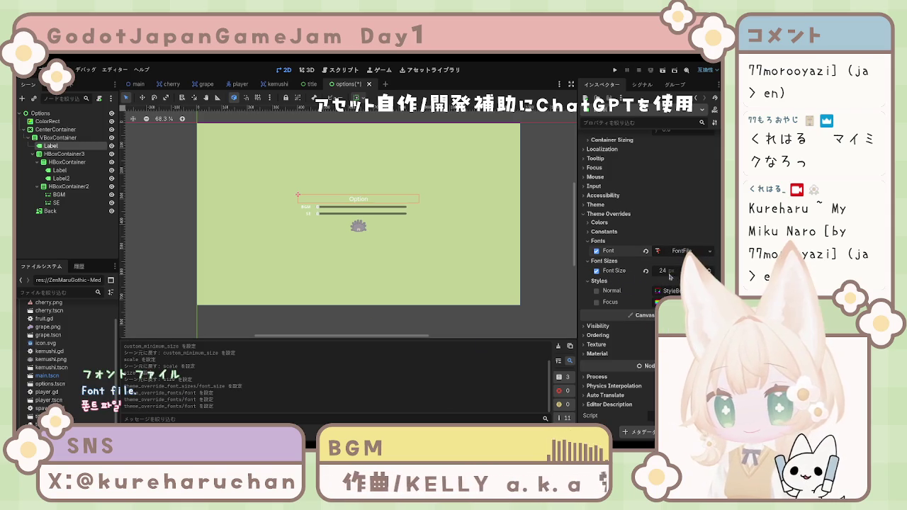
{"action": "left_click", "coordinate": [691, 251]}
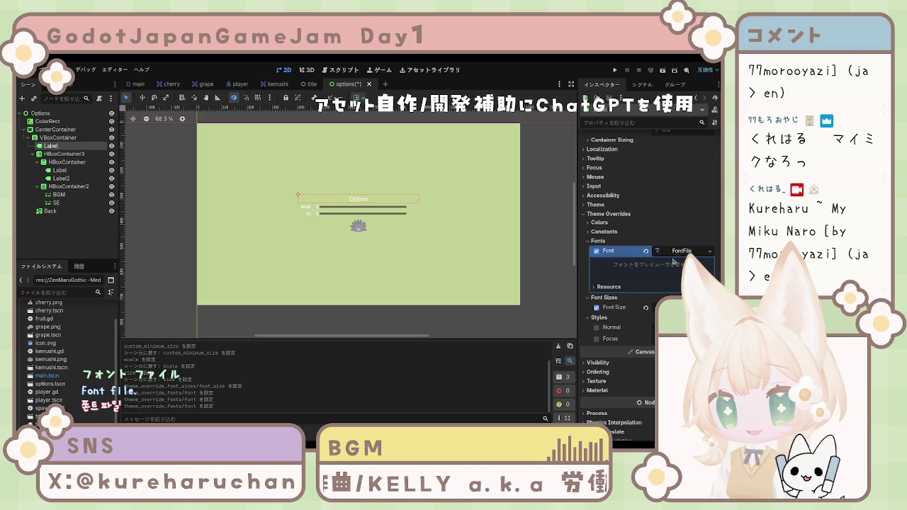
{"action": "left_click", "coordinate": [609, 286]}
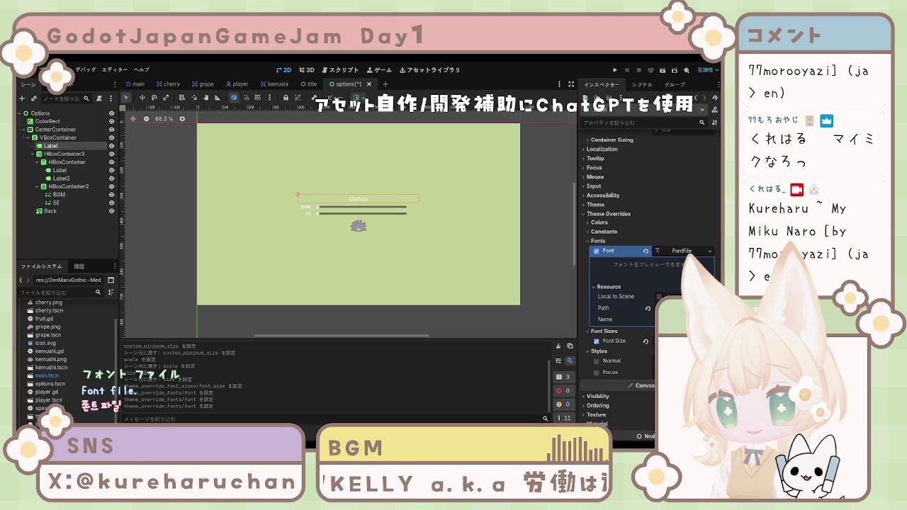
{"action": "left_click", "coordinate": [647, 309]}
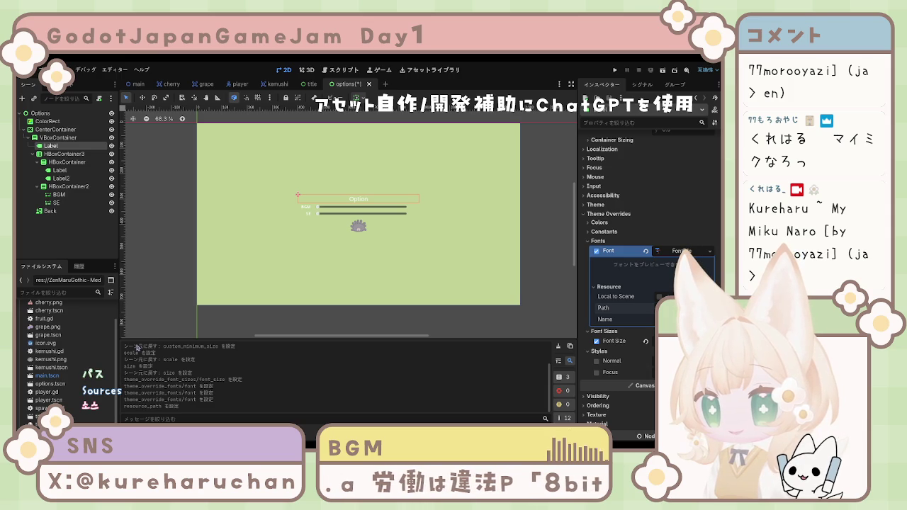
{"action": "left_click", "coordinate": [659, 296]}
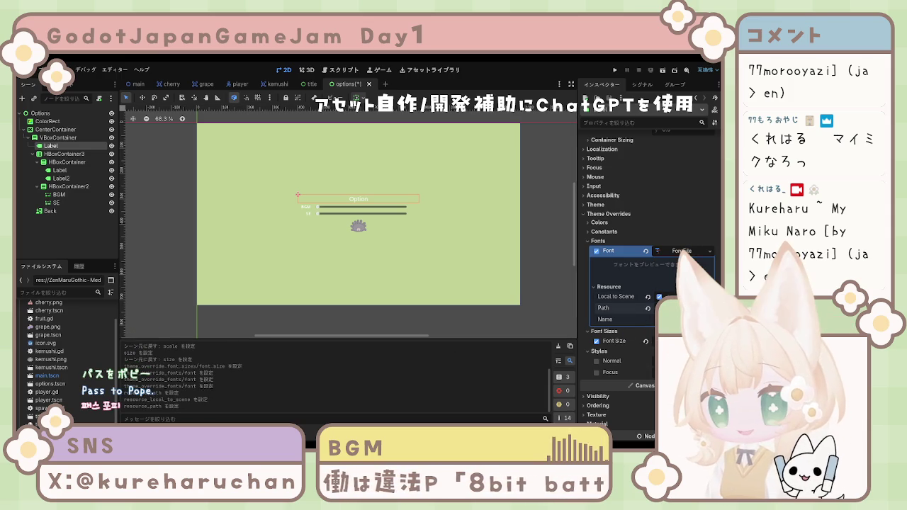
{"action": "left_click", "coordinate": [659, 296]}
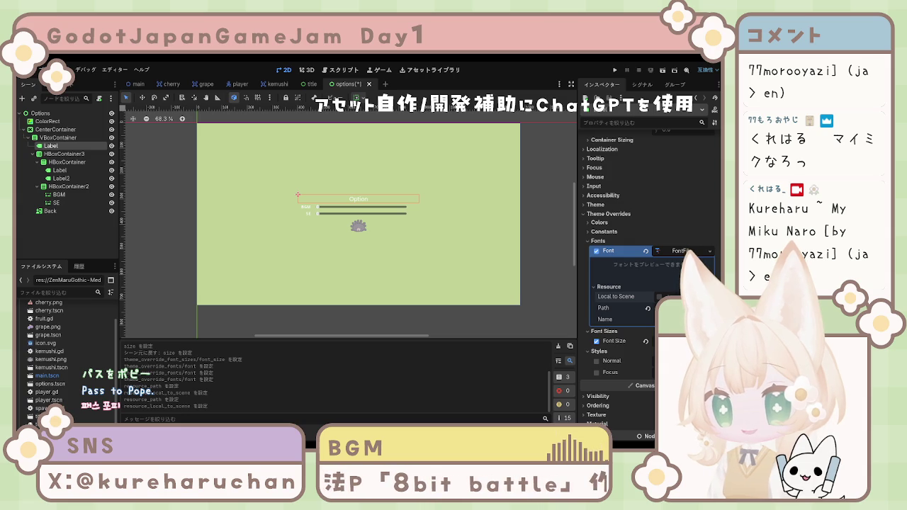
{"action": "left_click", "coordinate": [597, 251]}
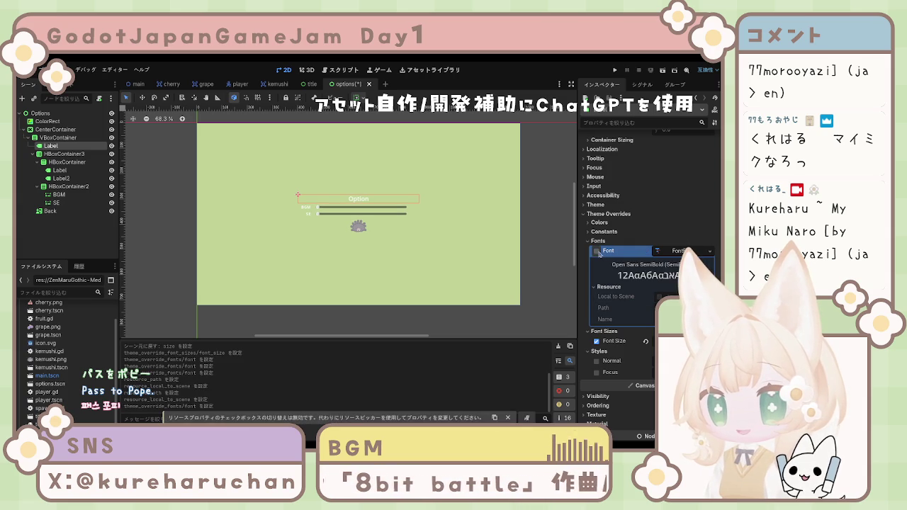
{"action": "left_click", "coordinate": [598, 253]}
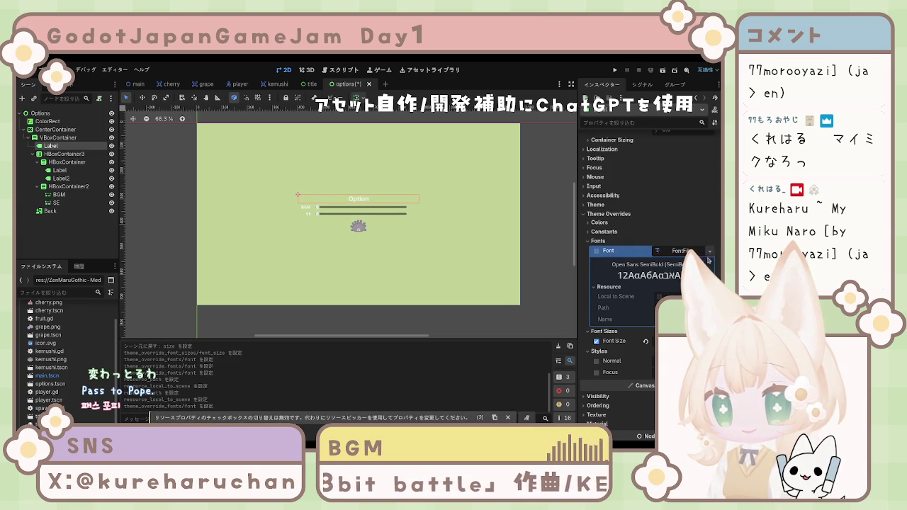
{"action": "left_click", "coordinate": [670, 268]}
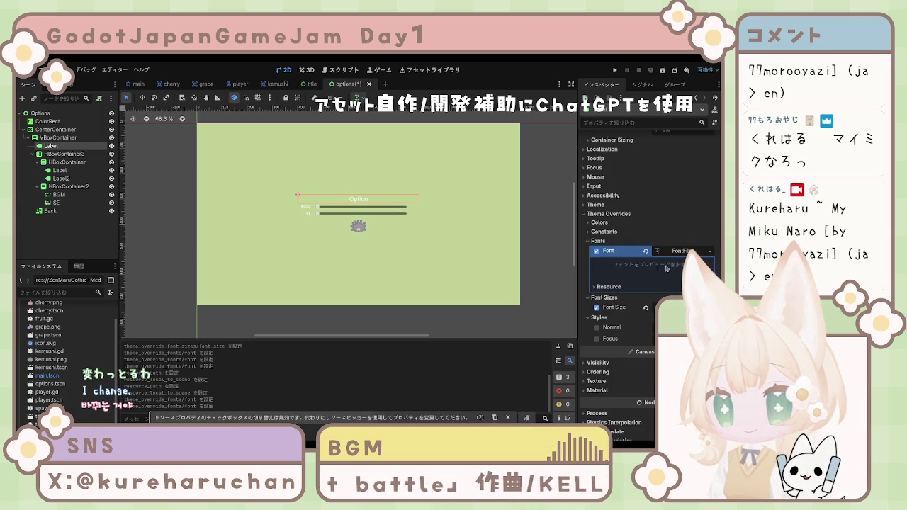
{"action": "left_click", "coordinate": [622, 288]}
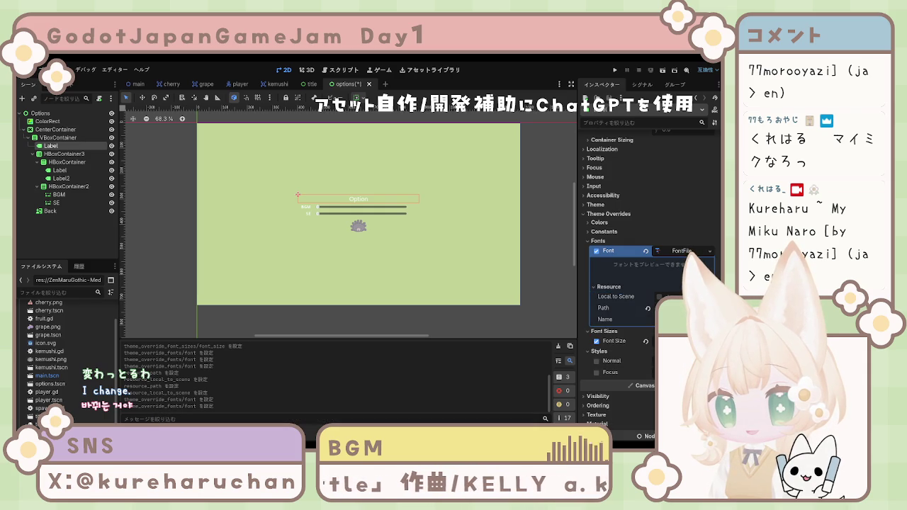
Name the font resource ZenMaruGothic and collapse the override sections.
{"action": "key", "text": "Return"}
{"action": "key", "text": "Return"}
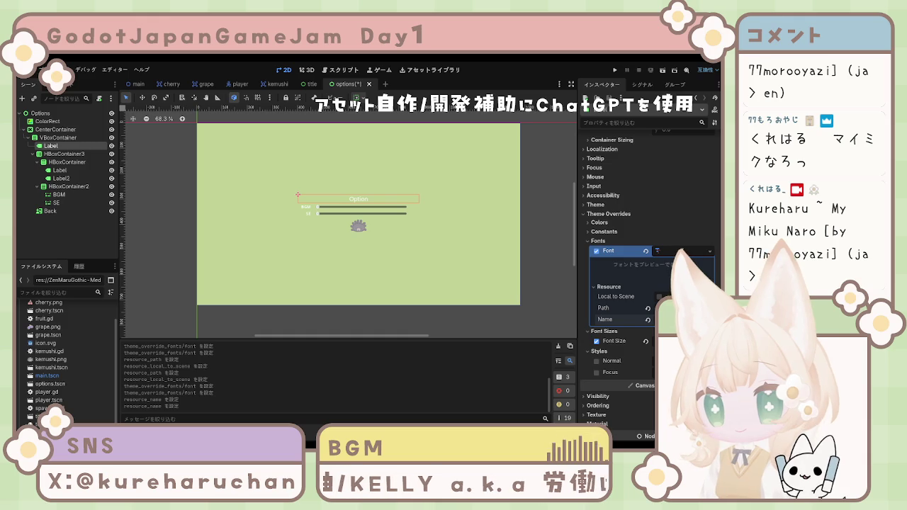
{"action": "key", "text": "Return"}
{"action": "type", "text": "ZenMaruG"}
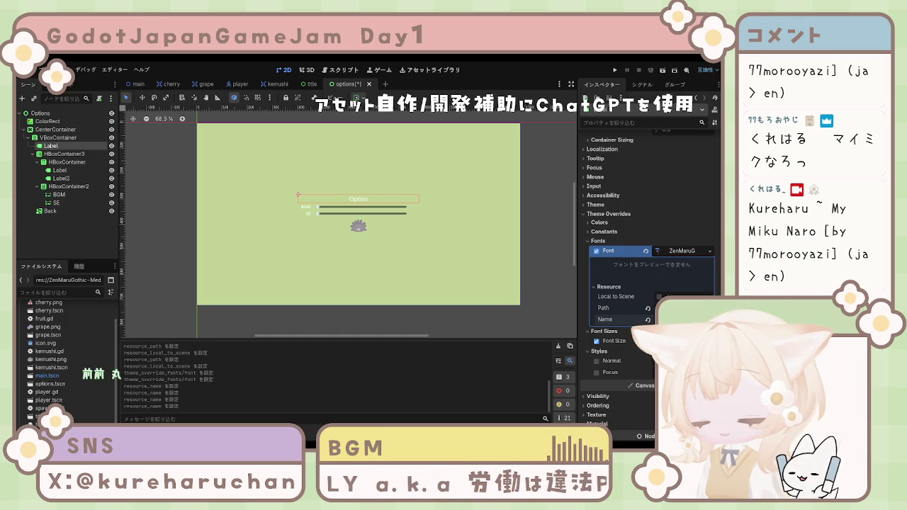
{"action": "key", "text": "Return"}
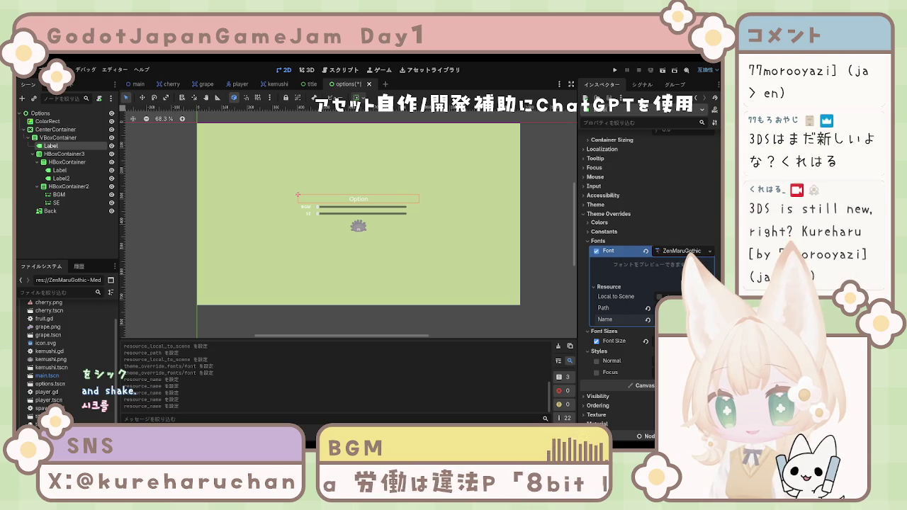
{"action": "left_click", "coordinate": [608, 287]}
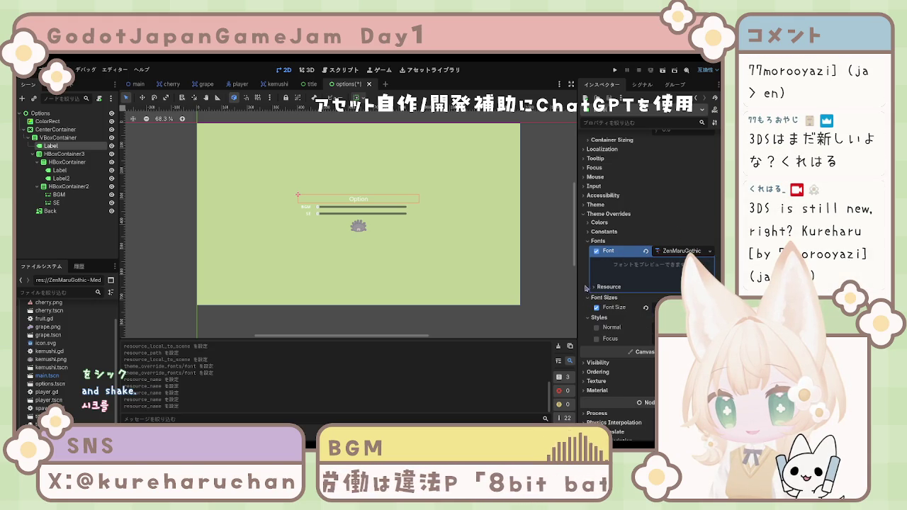
{"action": "left_click", "coordinate": [679, 216]}
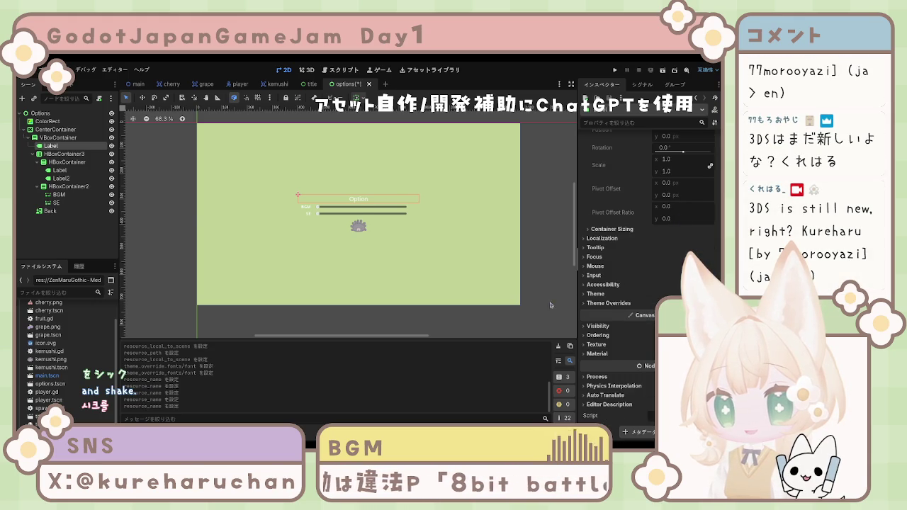
Select the BGM and SE labels together in the Scene dock.
{"action": "left_click", "coordinate": [397, 270]}
{"action": "scroll", "coordinate": [359, 224], "scroll_direction": "up", "scroll_amount": 3}
{"action": "scroll", "coordinate": [359, 225], "scroll_direction": "up", "scroll_amount": 3}
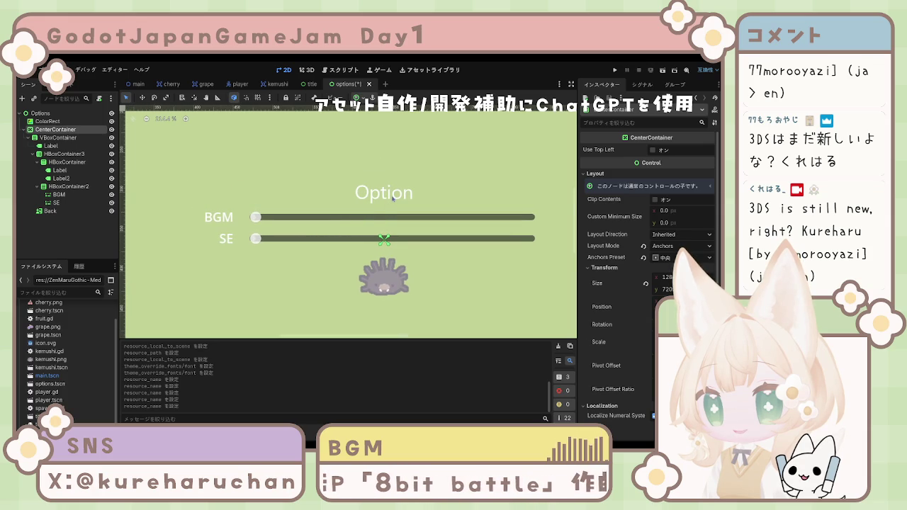
{"action": "left_click", "coordinate": [393, 199]}
{"action": "left_click", "coordinate": [224, 226]}
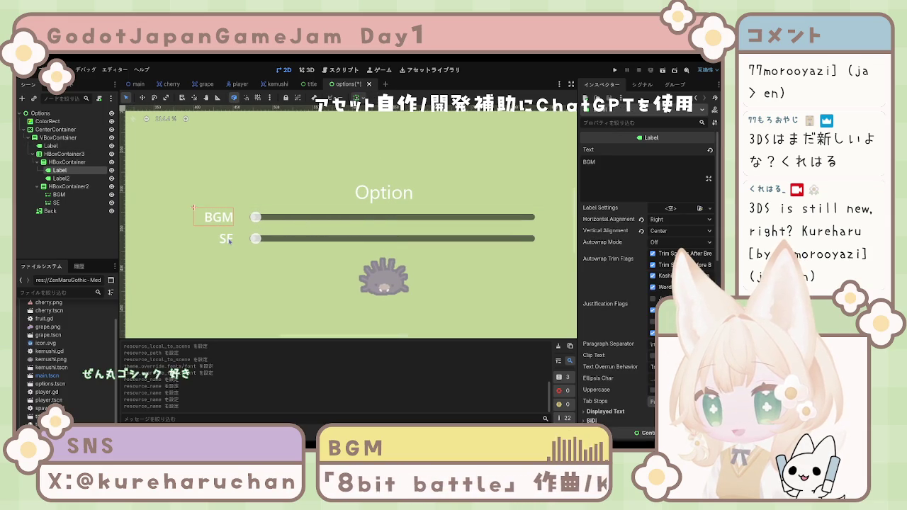
{"action": "left_click", "coordinate": [226, 239], "text": "shift"}
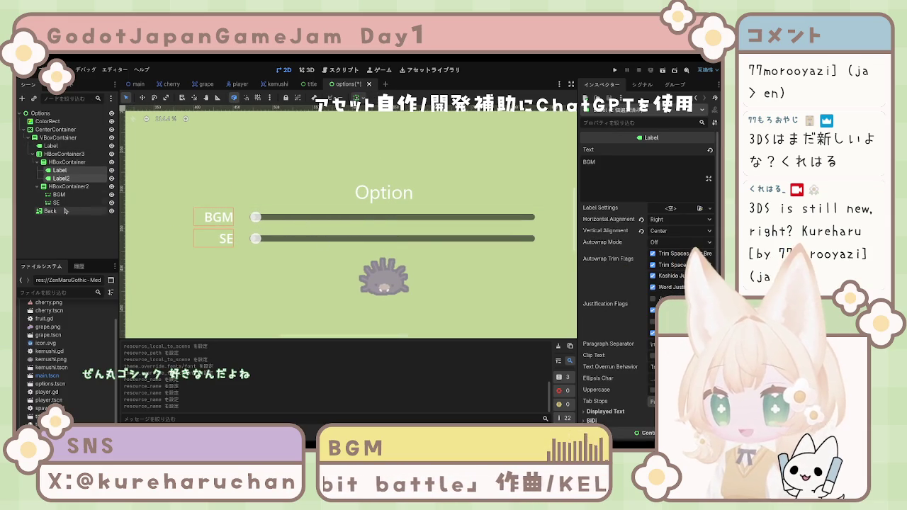
Enable the Font theme override on both the BGM and SE labels.
{"action": "scroll", "coordinate": [603, 298], "scroll_direction": "down", "scroll_amount": 5}
{"action": "left_click", "coordinate": [610, 365]}
{"action": "scroll", "coordinate": [610, 365], "scroll_direction": "down", "scroll_amount": 3}
{"action": "left_click", "coordinate": [598, 290]}
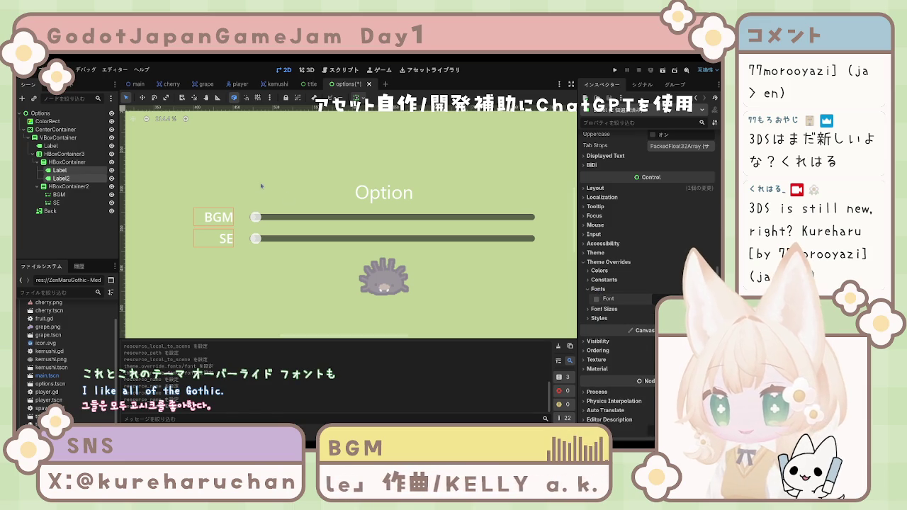
{"action": "left_click", "coordinate": [597, 299]}
{"action": "left_click", "coordinate": [402, 299]}
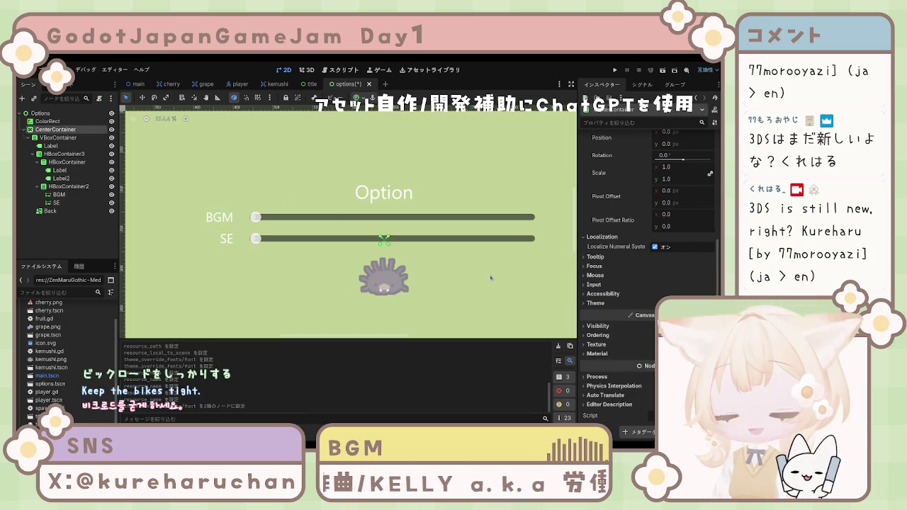
{"action": "scroll", "coordinate": [608, 283], "scroll_direction": "up", "scroll_amount": 5}
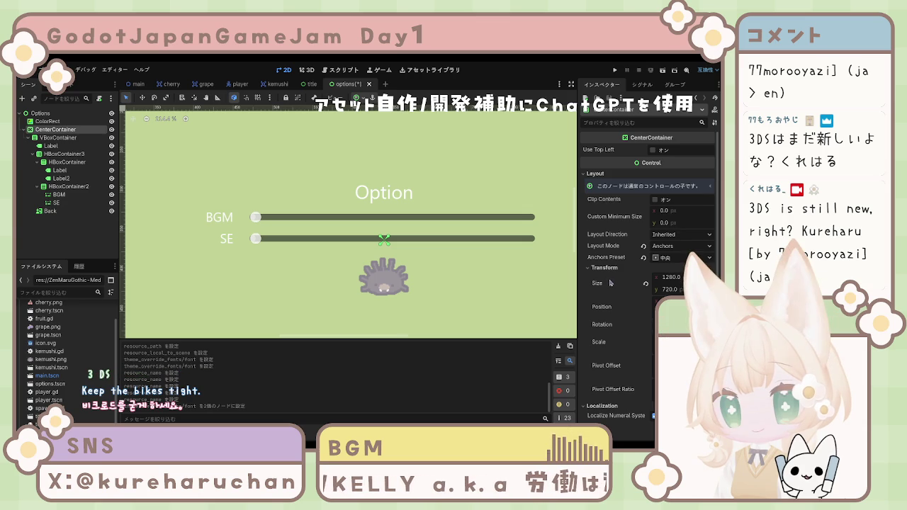
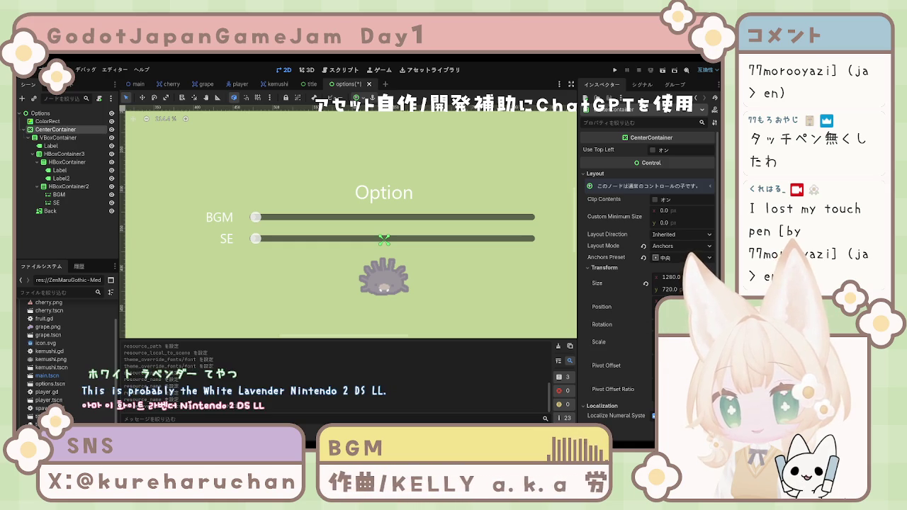
Compare the Back button's properties with the CenterContainer's layout properties.
{"action": "left_click", "coordinate": [376, 277]}
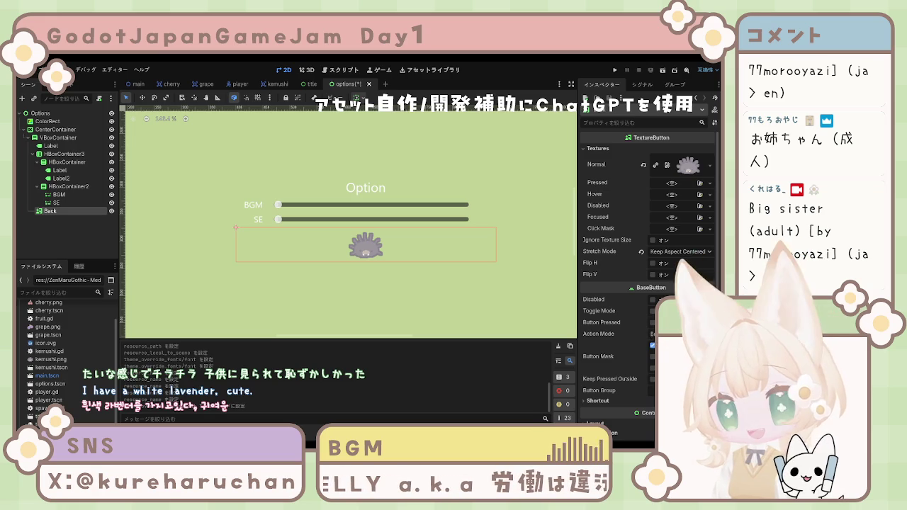
{"action": "left_click", "coordinate": [405, 300]}
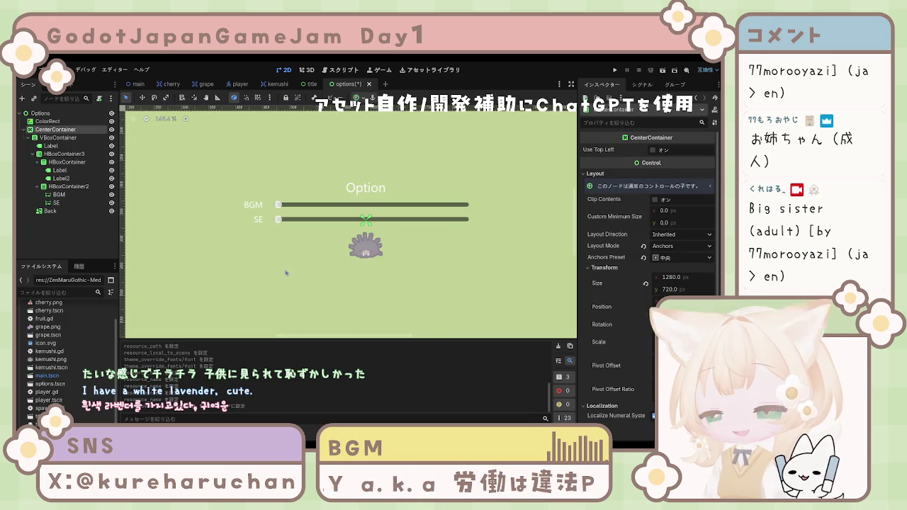
{"action": "left_click", "coordinate": [81, 220]}
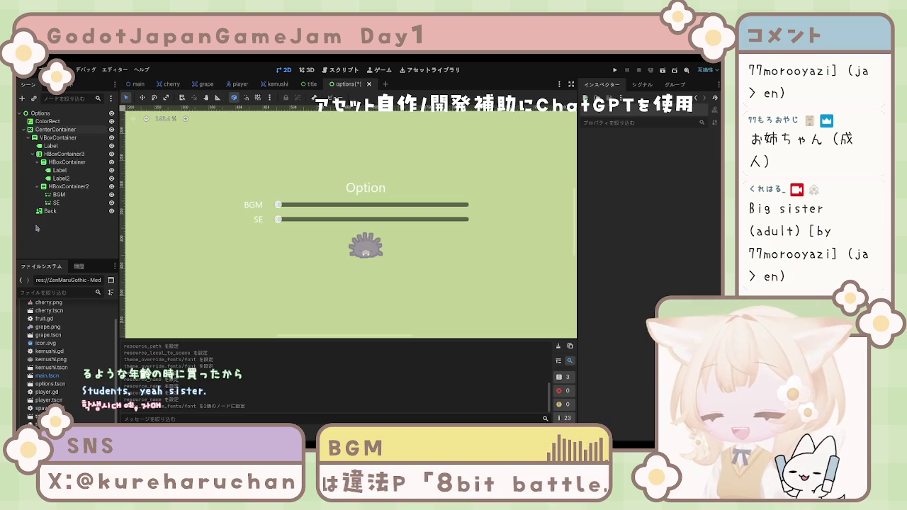
{"action": "left_click", "coordinate": [375, 252]}
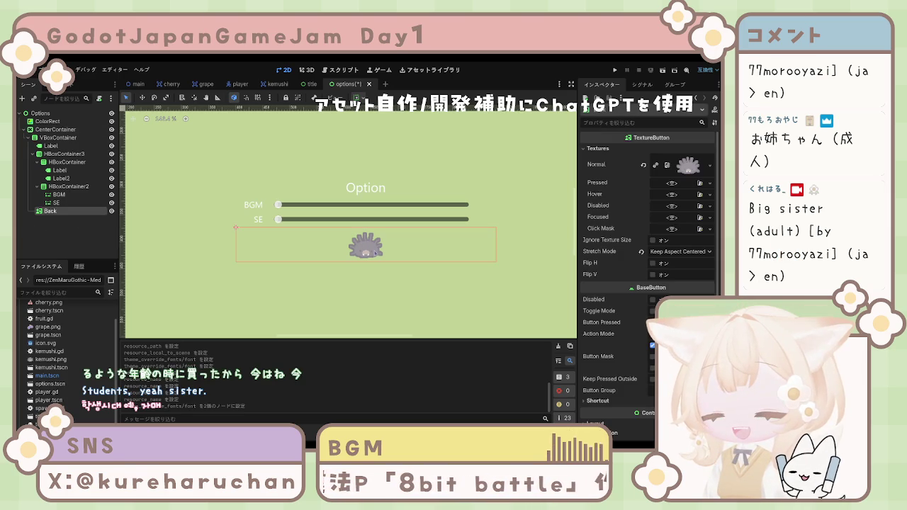
{"action": "left_click", "coordinate": [368, 254]}
{"action": "left_click", "coordinate": [369, 253]}
{"action": "left_click", "coordinate": [368, 255]}
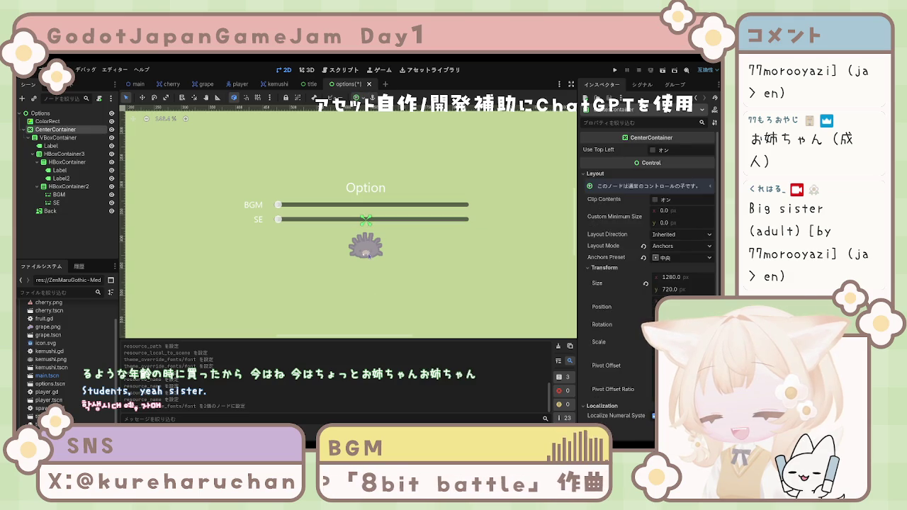
{"action": "left_click", "coordinate": [368, 255]}
{"action": "left_click", "coordinate": [368, 256]}
{"action": "left_click", "coordinate": [368, 255]}
{"action": "left_click", "coordinate": [368, 255]}
{"action": "left_click", "coordinate": [368, 256]}
{"action": "left_click", "coordinate": [369, 257]}
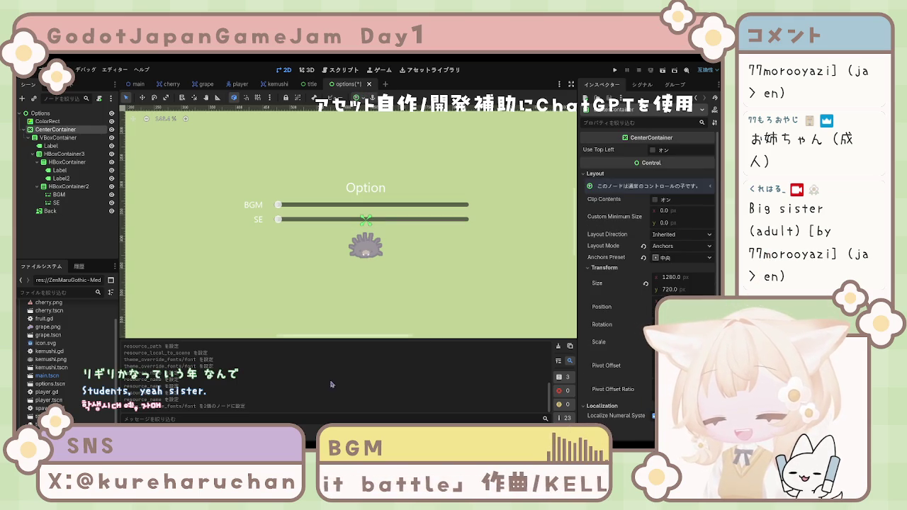
{"action": "left_click", "coordinate": [358, 262]}
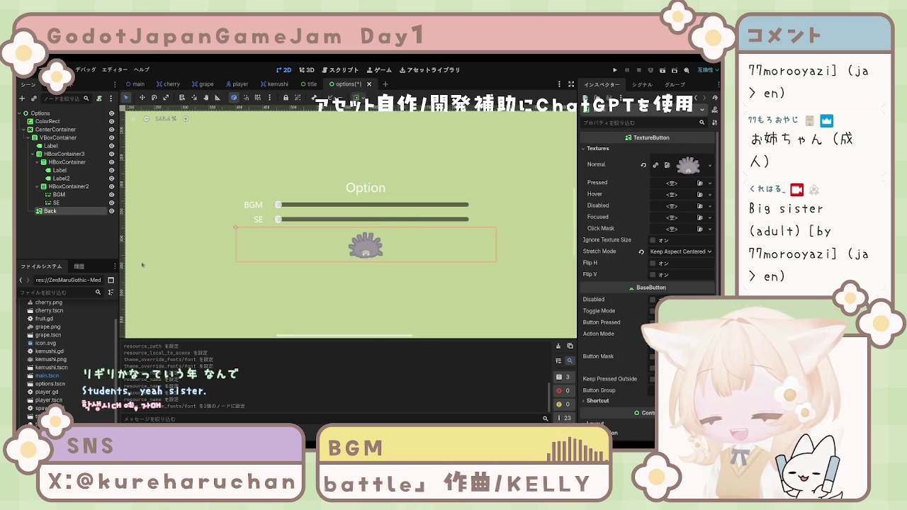
Check the SE slider's size, then select the CenterContainer and recentre the Option screen.
{"action": "left_click", "coordinate": [63, 203]}
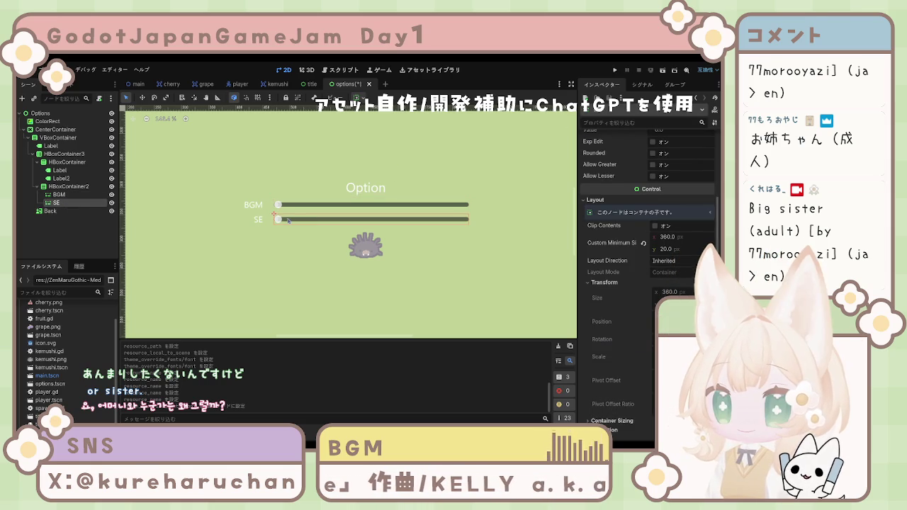
{"action": "left_click", "coordinate": [299, 262]}
{"action": "scroll", "coordinate": [300, 269], "scroll_direction": "down", "scroll_amount": 1}
{"action": "scroll", "coordinate": [300, 269], "scroll_direction": "down", "scroll_amount": 1}
{"action": "mouse_move", "coordinate": [300, 270]}
{"action": "left_mouse_down"}
{"action": "mouse_move", "coordinate": [322, 243]}
{"action": "mouse_move", "coordinate": [327, 252]}
{"action": "left_mouse_up"}
{"action": "scroll", "coordinate": [340, 248], "scroll_direction": "up", "scroll_amount": 4}
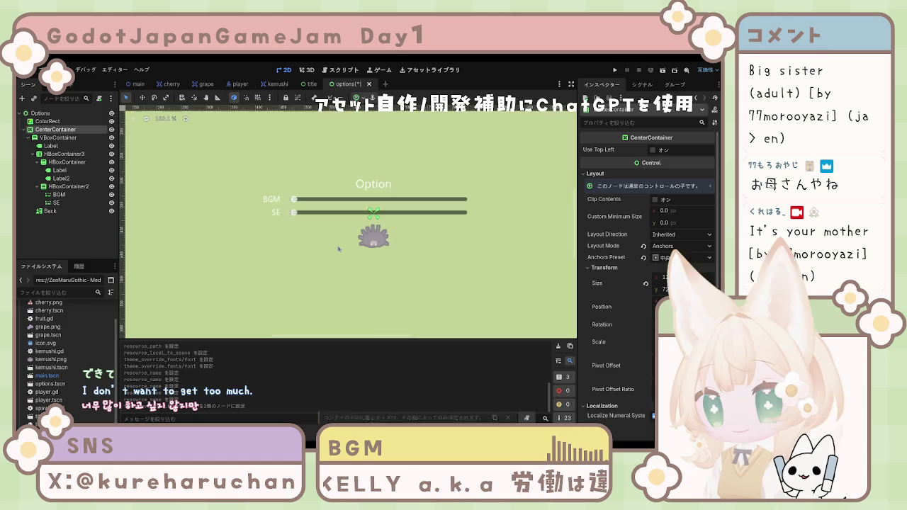
{"action": "left_click_drag", "start_coordinate": [334, 254], "coordinate": [323, 270]}
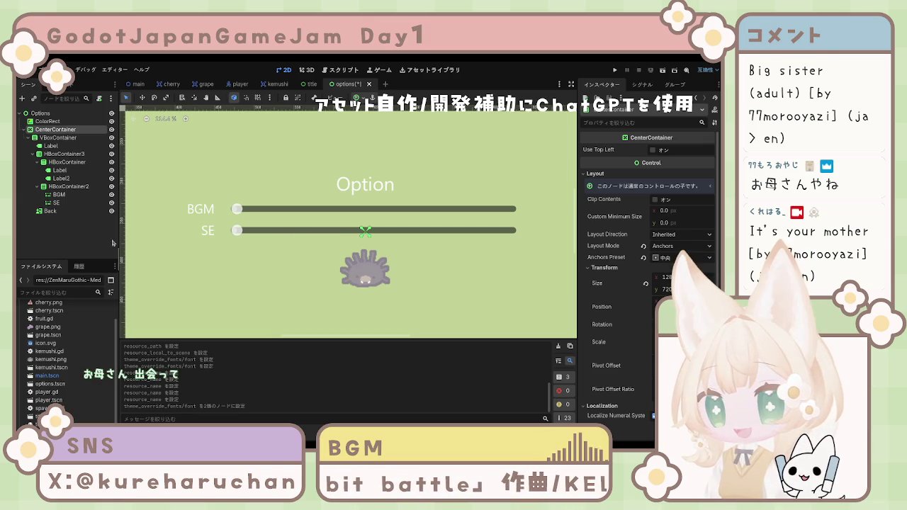
{"action": "left_click_drag", "start_coordinate": [355, 237], "coordinate": [357, 236]}
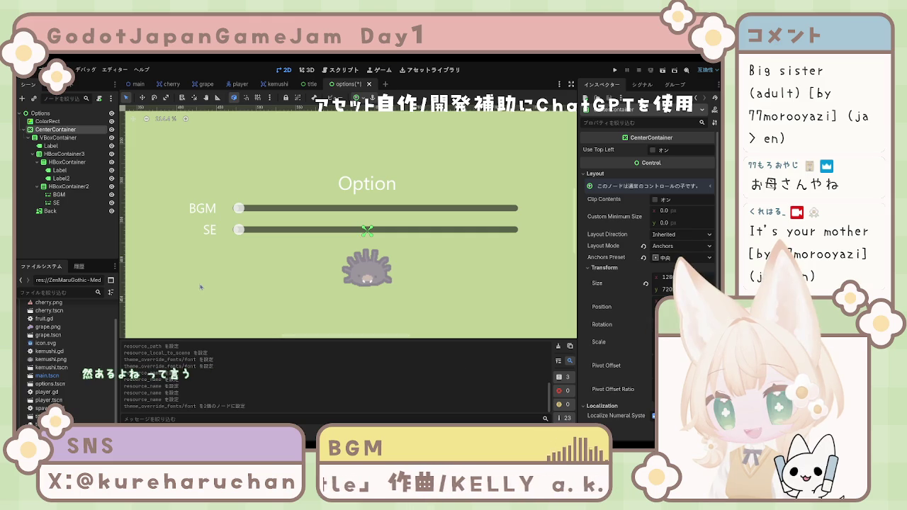
Clear the selection and reselect the Back button.
{"action": "left_click", "coordinate": [109, 254]}
{"action": "scroll", "coordinate": [292, 259], "scroll_direction": "down", "scroll_amount": 1}
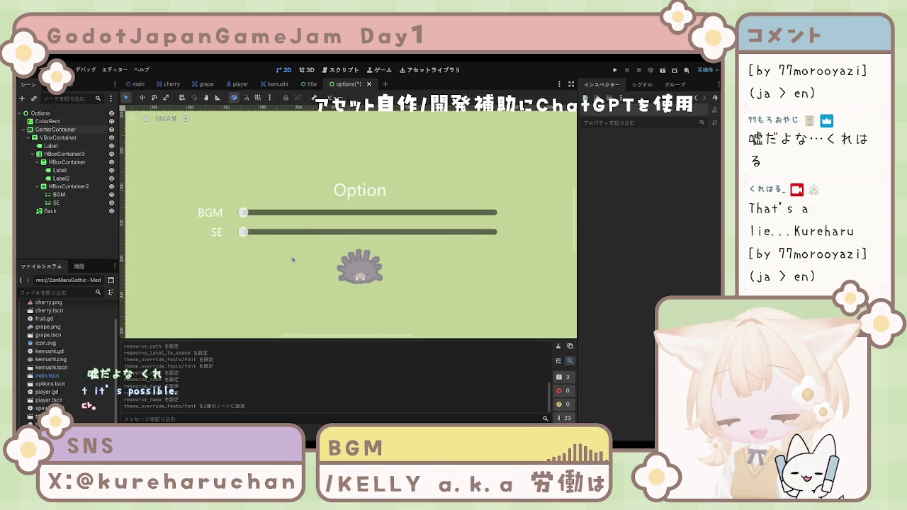
{"action": "scroll", "coordinate": [330, 234], "scroll_direction": "right", "scroll_amount": 2}
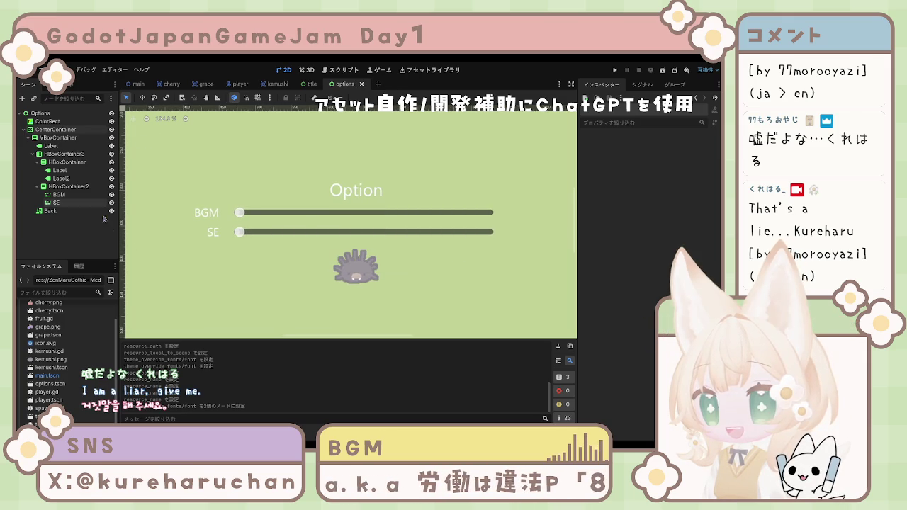
{"action": "scroll", "coordinate": [252, 237], "scroll_direction": "down", "scroll_amount": 3}
{"action": "scroll", "coordinate": [252, 239], "scroll_direction": "up", "scroll_amount": 2}
{"action": "scroll", "coordinate": [292, 246], "scroll_direction": "up", "scroll_amount": 3}
{"action": "left_click", "coordinate": [188, 241]}
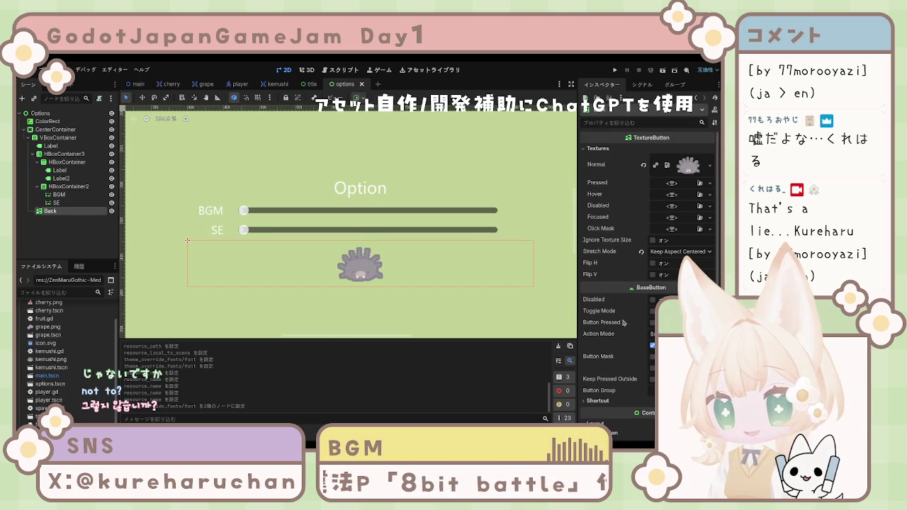
Change the texture filter in the Back button's texture settings.
{"action": "scroll", "coordinate": [632, 314], "scroll_direction": "down", "scroll_amount": 5}
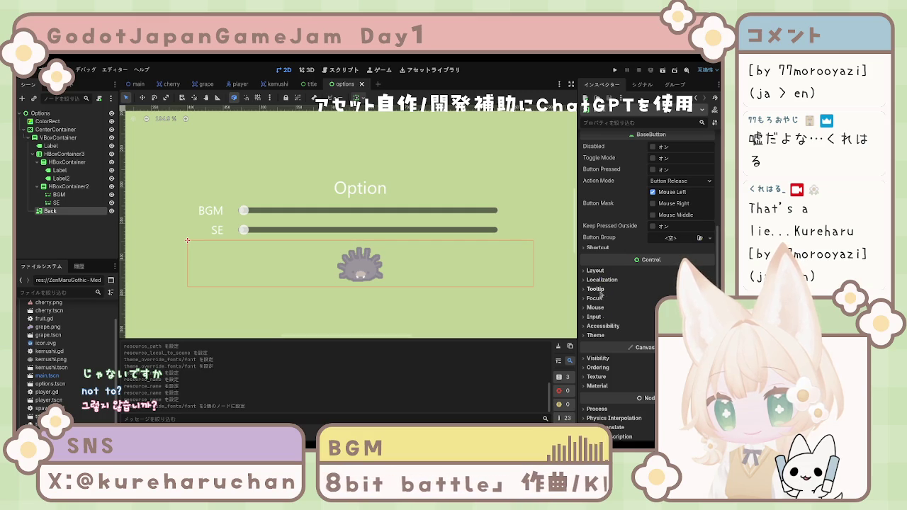
{"action": "scroll", "coordinate": [606, 367], "scroll_direction": "down", "scroll_amount": 1}
{"action": "left_click", "coordinate": [598, 345]}
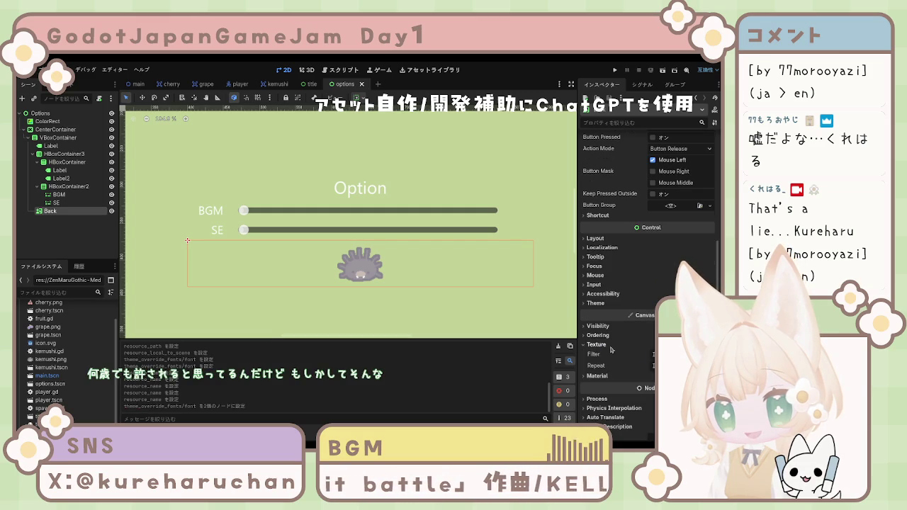
{"action": "left_click", "coordinate": [673, 354]}
Inspect the CenterContainer, the Option title label and the BGM label, then deselect.
{"action": "left_click", "coordinate": [392, 333]}
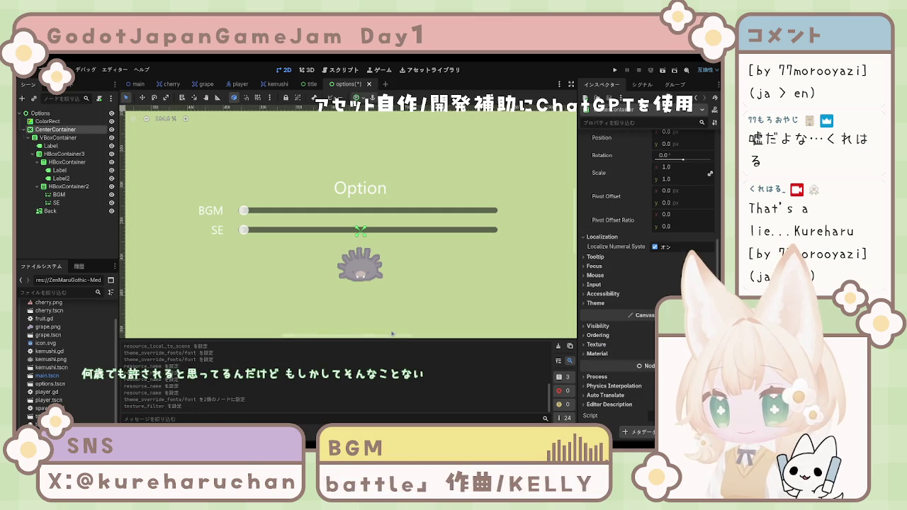
{"action": "left_click", "coordinate": [337, 193]}
{"action": "left_click", "coordinate": [339, 245]}
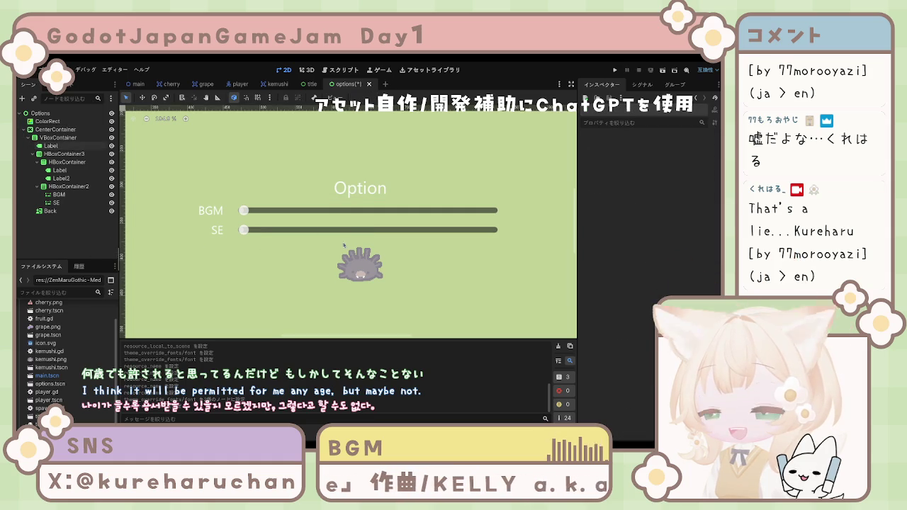
{"action": "scroll", "coordinate": [339, 244], "scroll_direction": "down", "scroll_amount": 3}
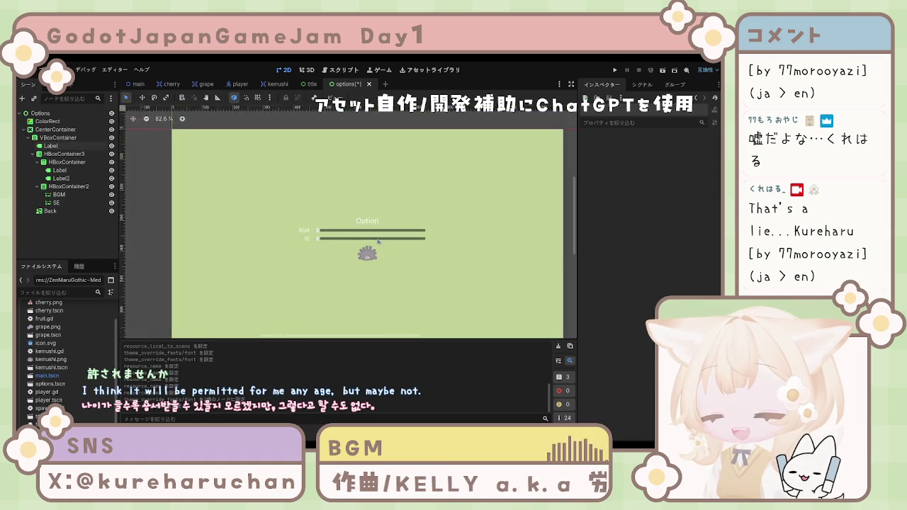
{"action": "scroll", "coordinate": [378, 242], "scroll_direction": "up", "scroll_amount": 8}
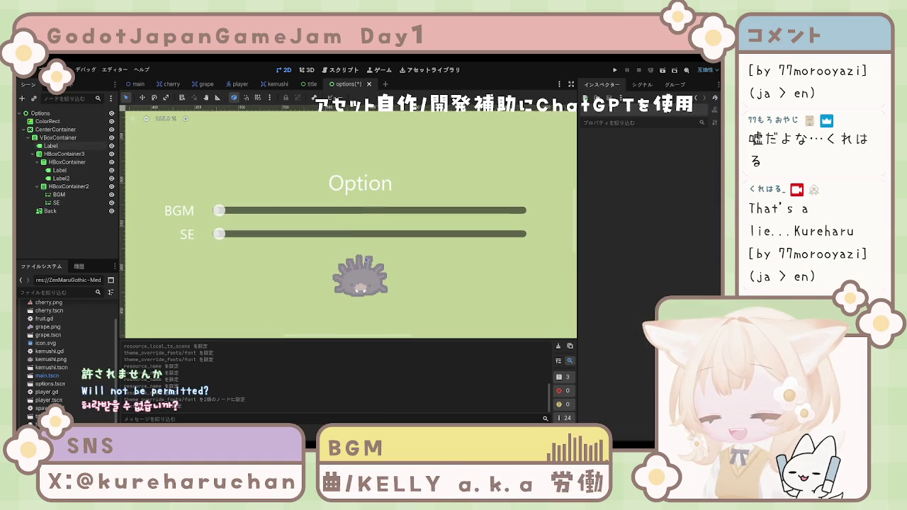
{"action": "scroll", "coordinate": [355, 237], "scroll_direction": "down", "scroll_amount": 3}
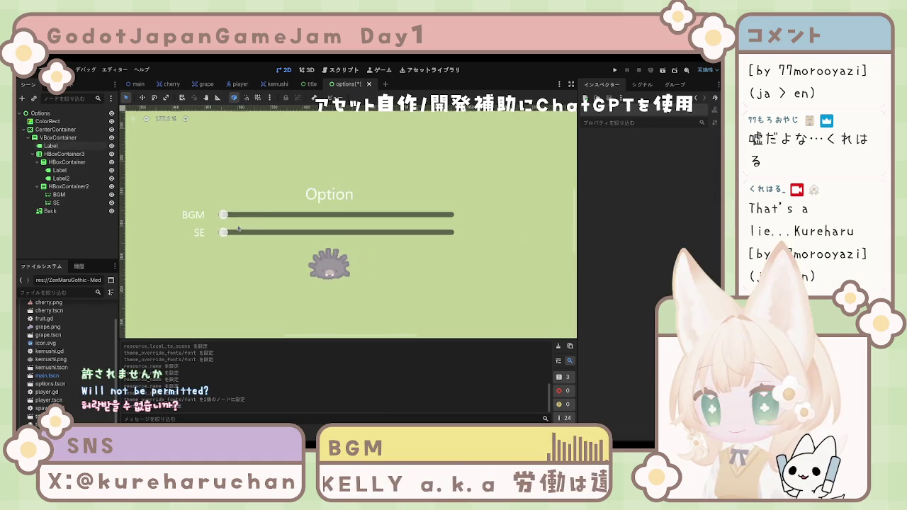
{"action": "left_click", "coordinate": [250, 223]}
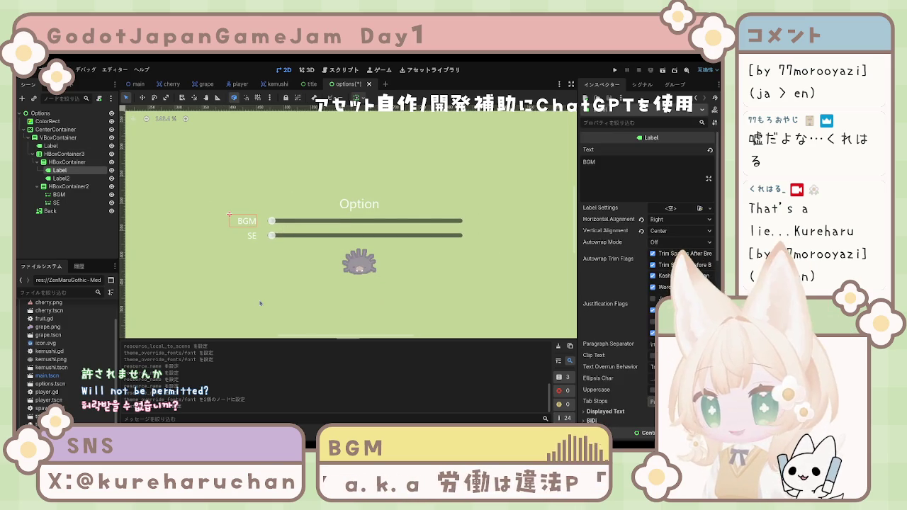
{"action": "left_click", "coordinate": [207, 305]}
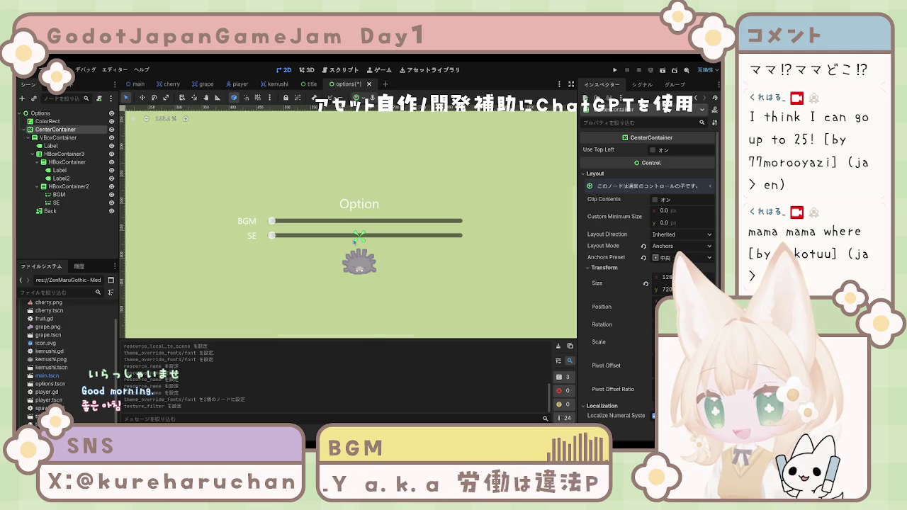
{"action": "left_click", "coordinate": [93, 239]}
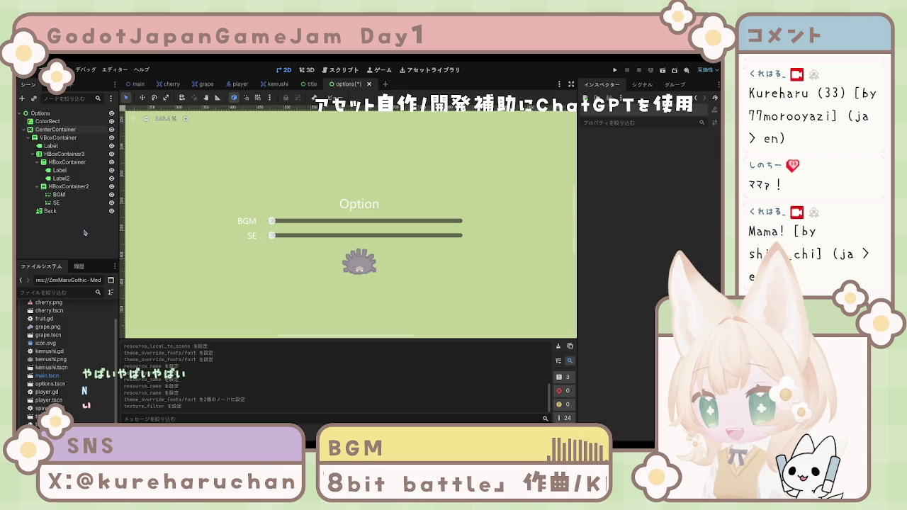
{"action": "left_click", "coordinate": [62, 178]}
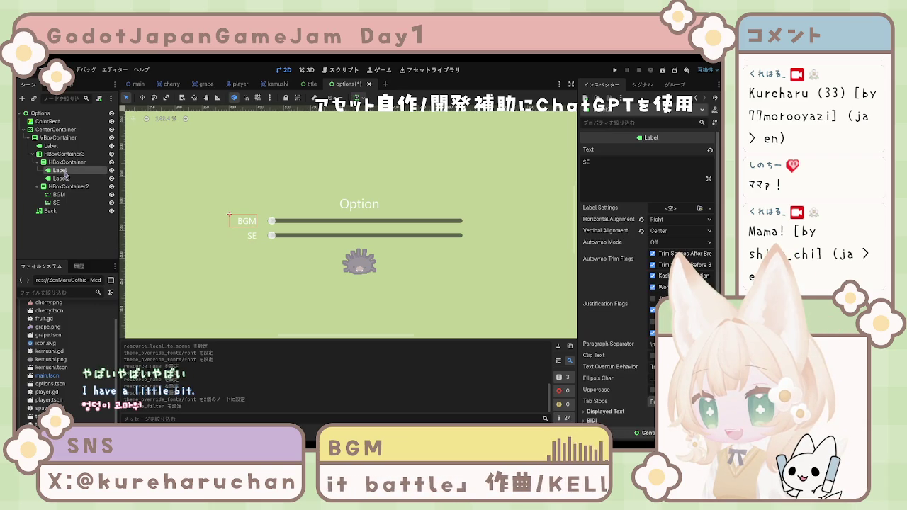
{"action": "left_click", "coordinate": [65, 162]}
{"action": "left_click", "coordinate": [61, 154]}
{"action": "left_click", "coordinate": [51, 145]}
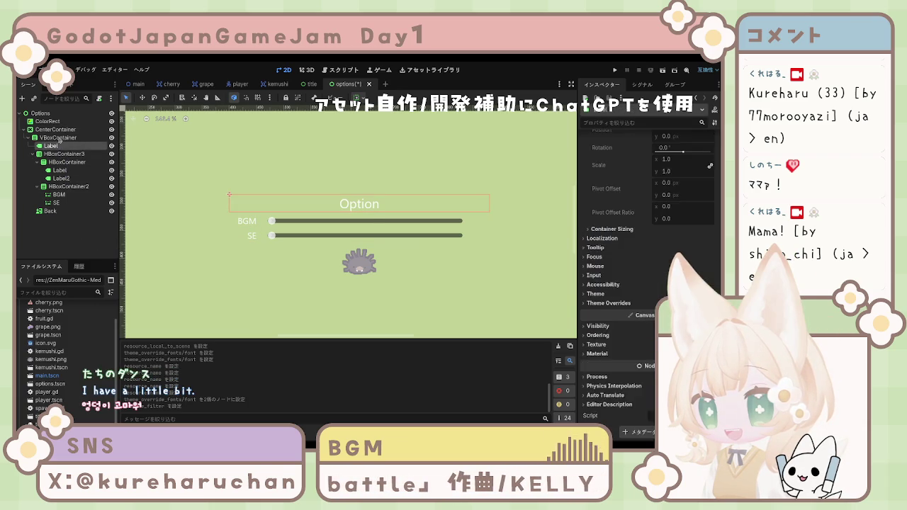
{"action": "left_click", "coordinate": [57, 138]}
{"action": "left_click", "coordinate": [163, 227]}
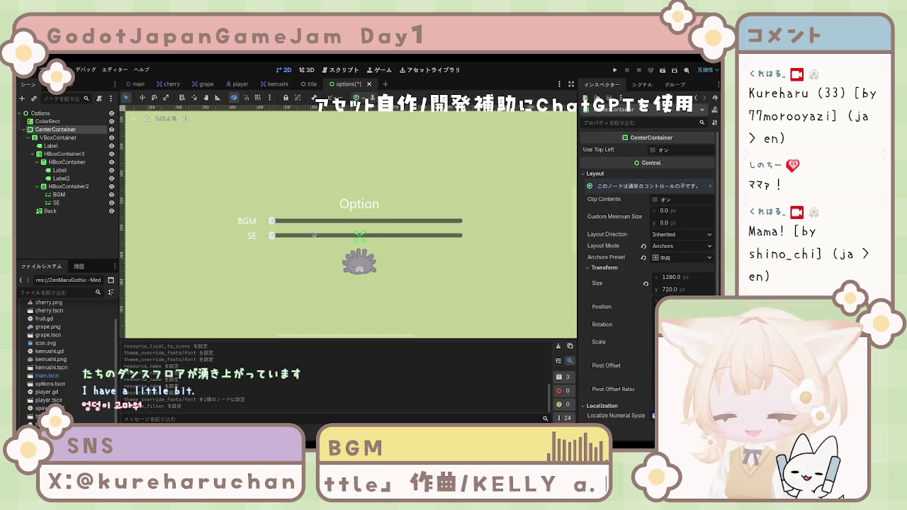
{"action": "scroll", "coordinate": [376, 236], "scroll_direction": "down", "scroll_amount": 3}
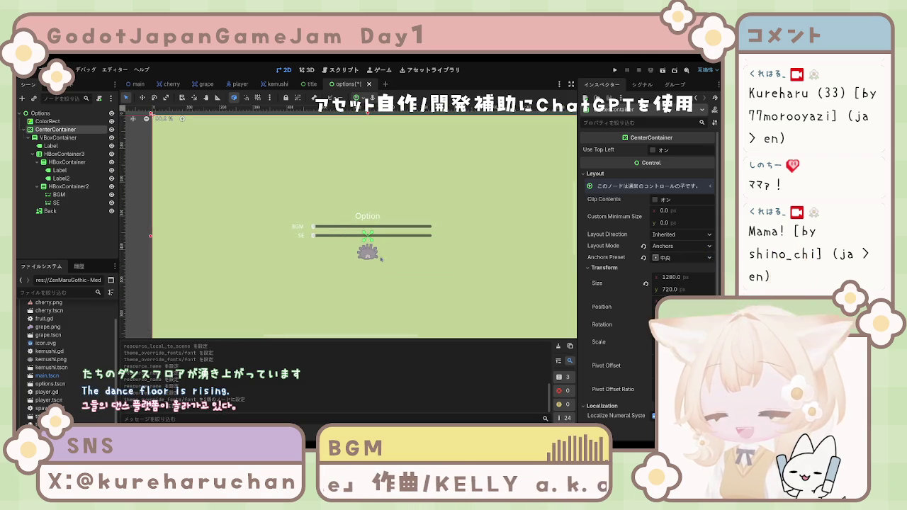
{"action": "left_click", "coordinate": [373, 257]}
{"action": "scroll", "coordinate": [638, 270], "scroll_direction": "down", "scroll_amount": 10}
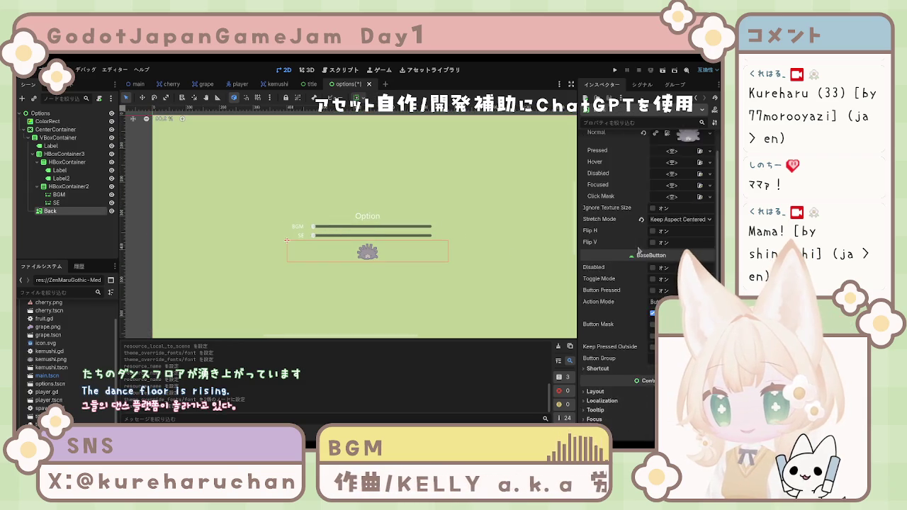
{"action": "scroll", "coordinate": [423, 258], "scroll_direction": "down", "scroll_amount": 2}
{"action": "scroll", "coordinate": [423, 258], "scroll_direction": "up", "scroll_amount": 6}
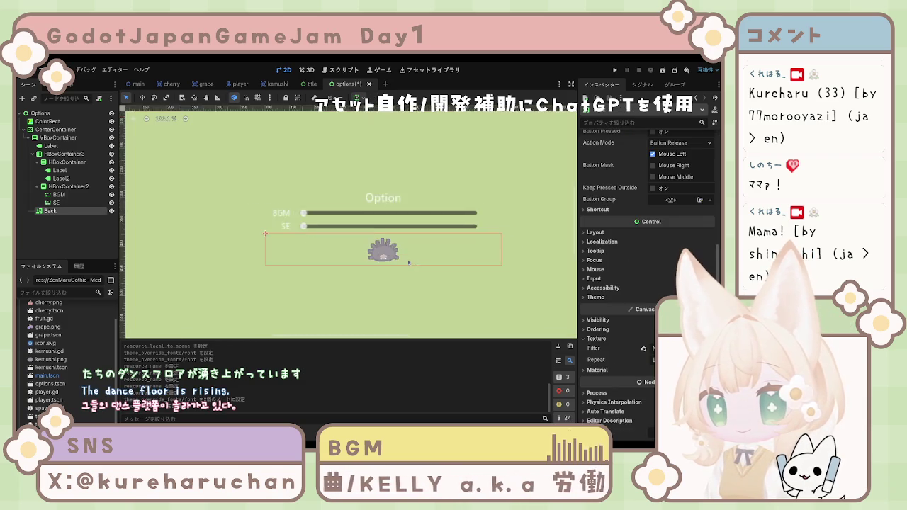
{"action": "left_click", "coordinate": [68, 186]}
{"action": "scroll", "coordinate": [351, 247], "scroll_direction": "down", "scroll_amount": 4}
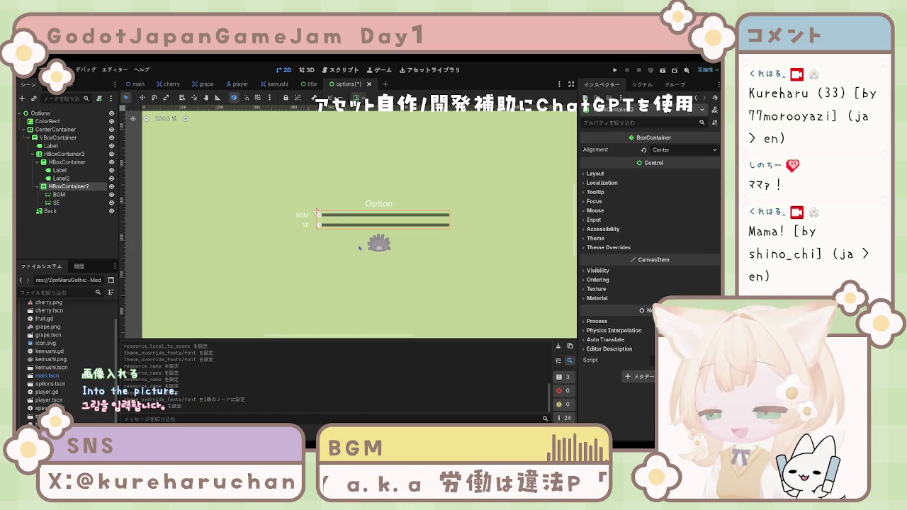
{"action": "scroll", "coordinate": [358, 248], "scroll_direction": "down", "scroll_amount": 4}
{"action": "scroll", "coordinate": [344, 262], "scroll_direction": "up", "scroll_amount": 9}
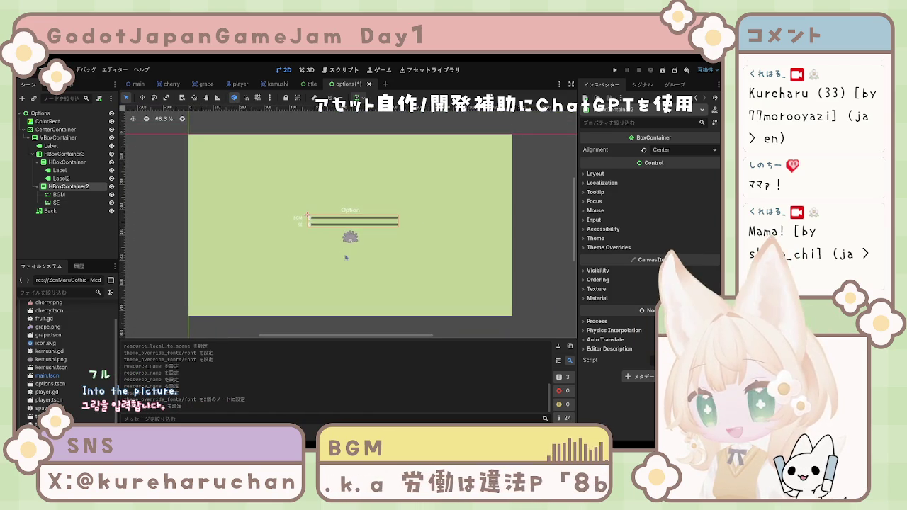
{"action": "scroll", "coordinate": [353, 260], "scroll_direction": "down", "scroll_amount": 6}
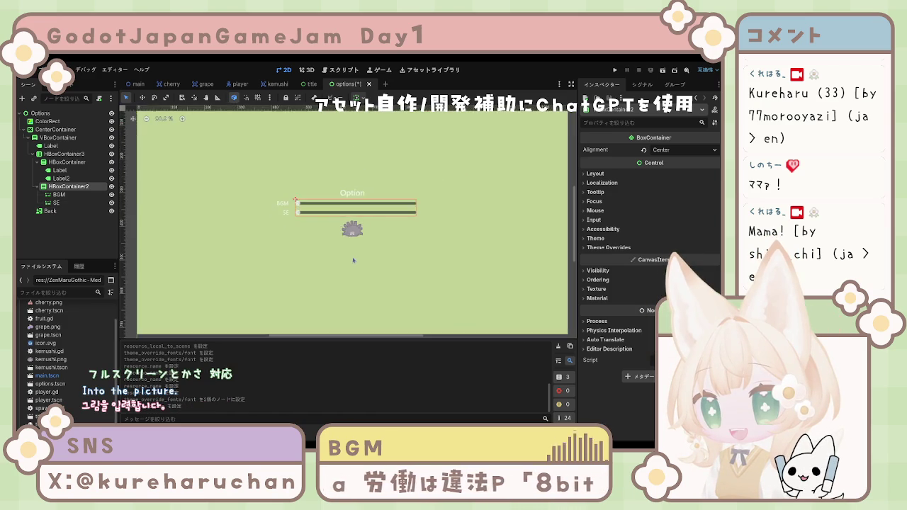
{"action": "scroll", "coordinate": [354, 262], "scroll_direction": "down", "scroll_amount": 3}
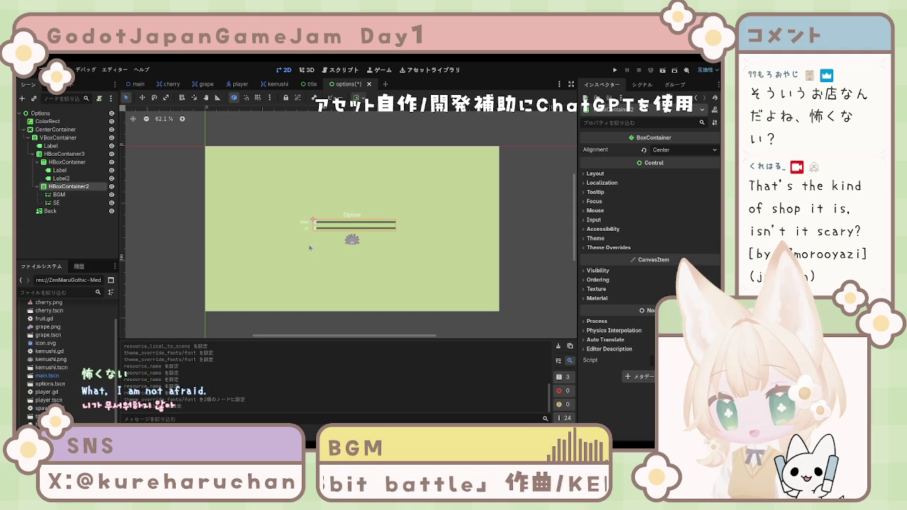
{"action": "left_click", "coordinate": [351, 268]}
{"action": "scroll", "coordinate": [154, 239], "scroll_direction": "up", "scroll_amount": 1}
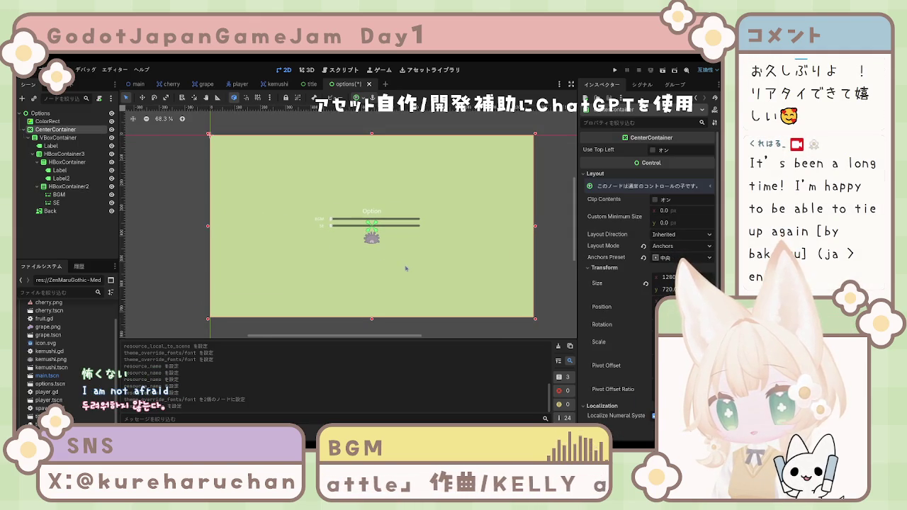
{"action": "scroll", "coordinate": [403, 261], "scroll_direction": "up", "scroll_amount": 1}
{"action": "mouse_move", "coordinate": [409, 259]}
{"action": "left_mouse_down"}
{"action": "mouse_move", "coordinate": [361, 255]}
{"action": "mouse_move", "coordinate": [381, 258]}
{"action": "left_mouse_up"}
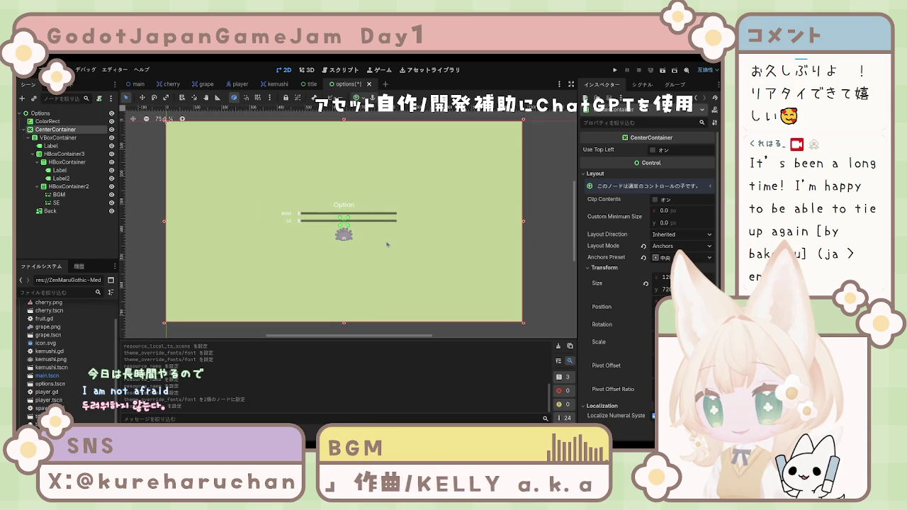
{"action": "left_click", "coordinate": [312, 86]}
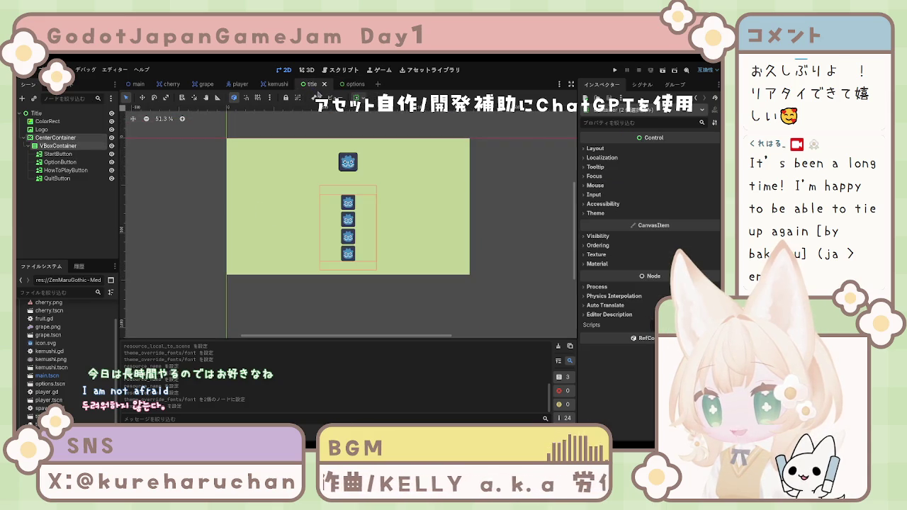
{"action": "left_click", "coordinate": [353, 86]}
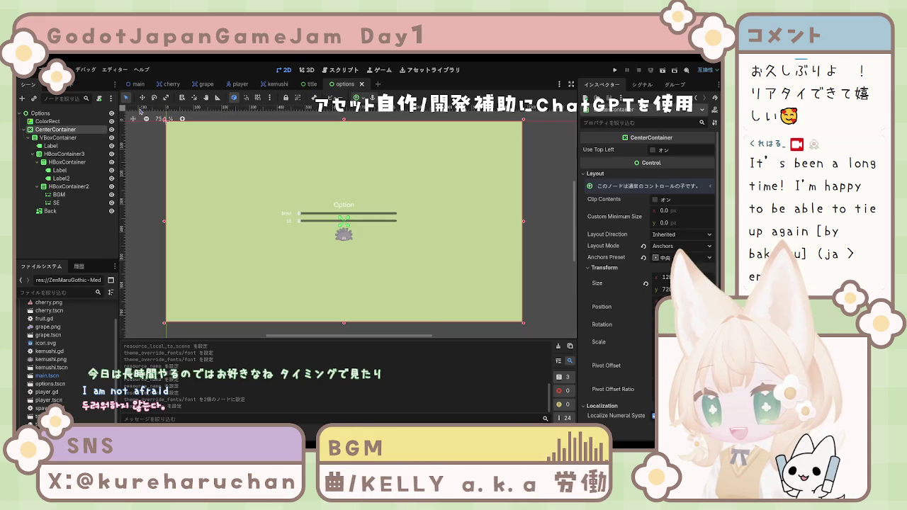
{"action": "left_click", "coordinate": [72, 231]}
{"action": "left_click", "coordinate": [60, 195]}
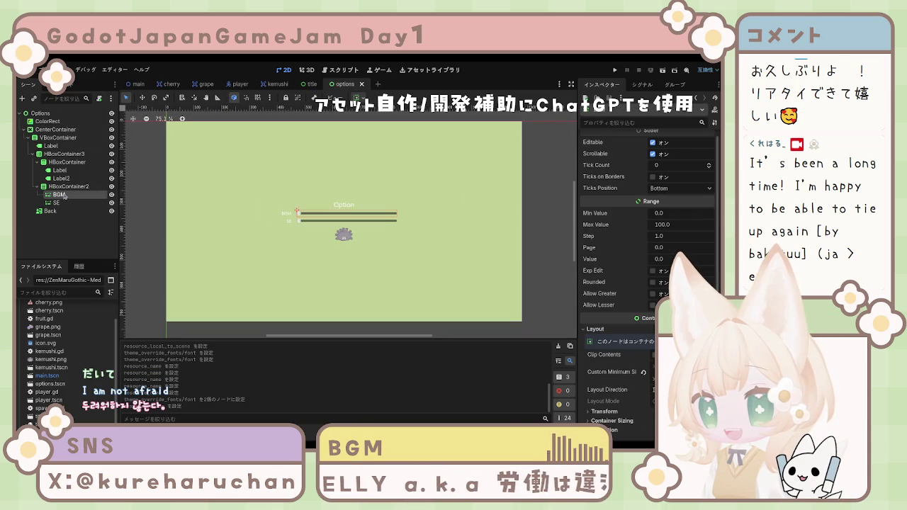
{"action": "left_click", "coordinate": [64, 161]}
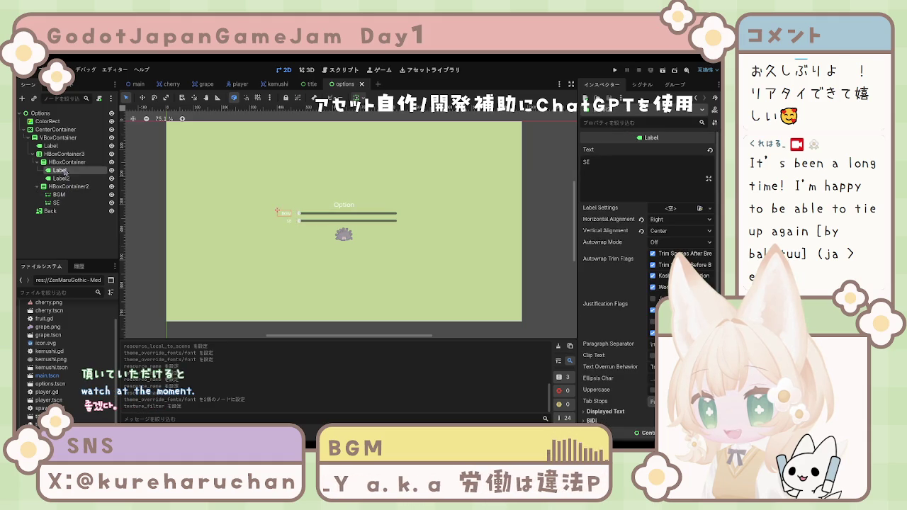
{"action": "key", "text": "Up"}
{"action": "key", "text": "Up"}
{"action": "key", "text": "Up"}
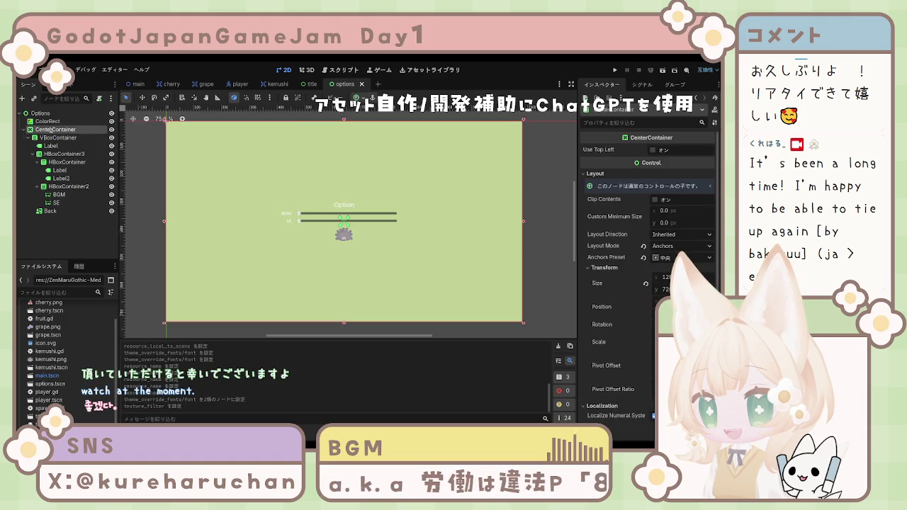
{"action": "mouse_move", "coordinate": [233, 193]}
{"action": "left_mouse_down"}
{"action": "mouse_move", "coordinate": [263, 192]}
{"action": "mouse_move", "coordinate": [239, 195]}
{"action": "left_mouse_up"}
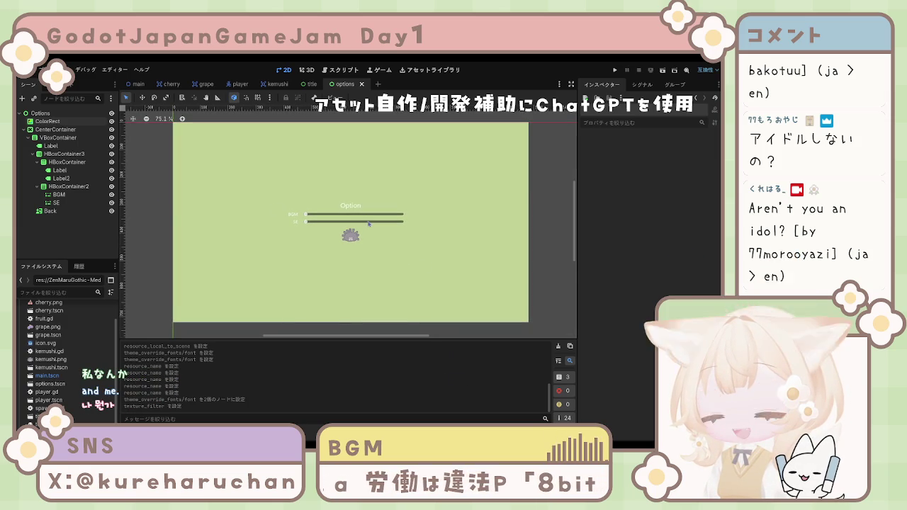
{"action": "scroll", "coordinate": [253, 210], "scroll_direction": "up", "scroll_amount": 1}
{"action": "scroll", "coordinate": [253, 215], "scroll_direction": "down", "scroll_amount": 2}
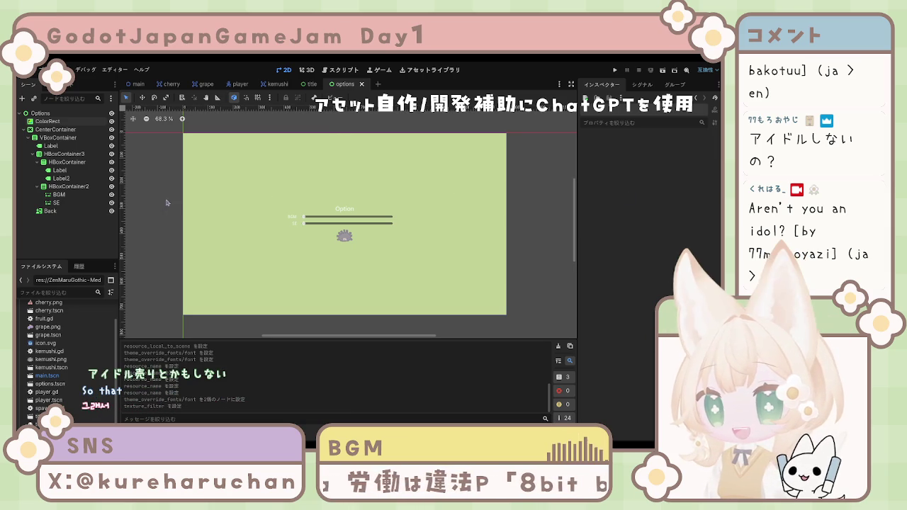
{"action": "left_click", "coordinate": [55, 129]}
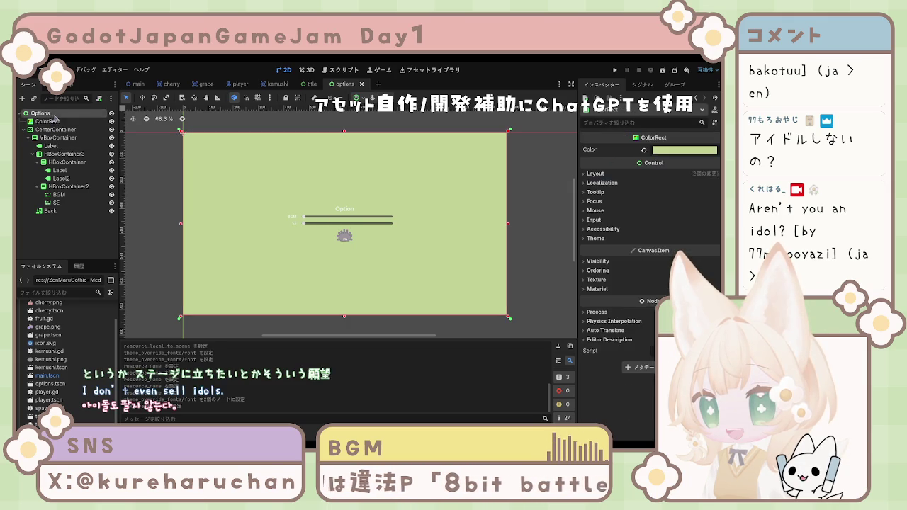
{"action": "left_click", "coordinate": [61, 245]}
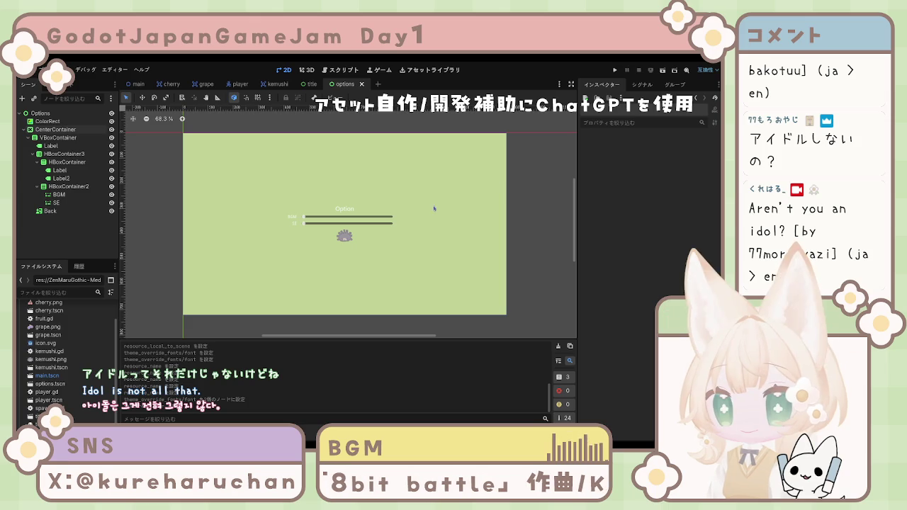
{"action": "left_click", "coordinate": [351, 226]}
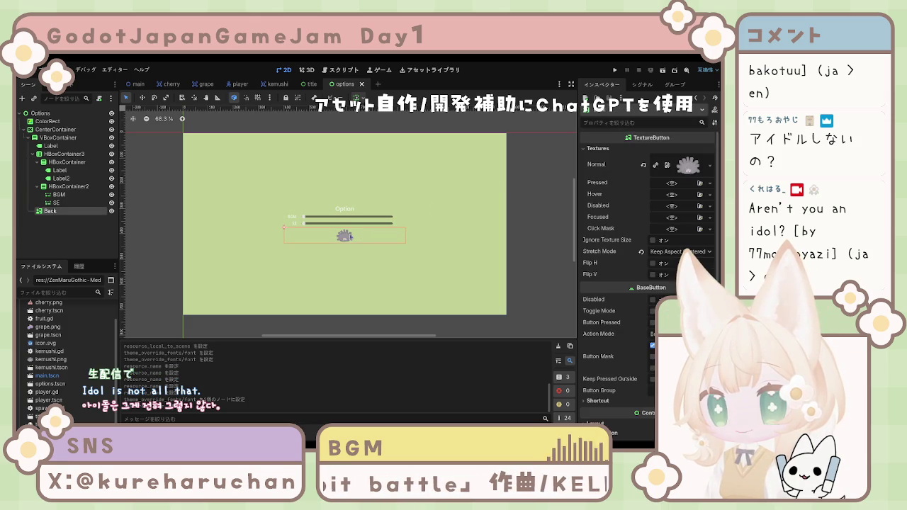
{"action": "left_click", "coordinate": [343, 209]}
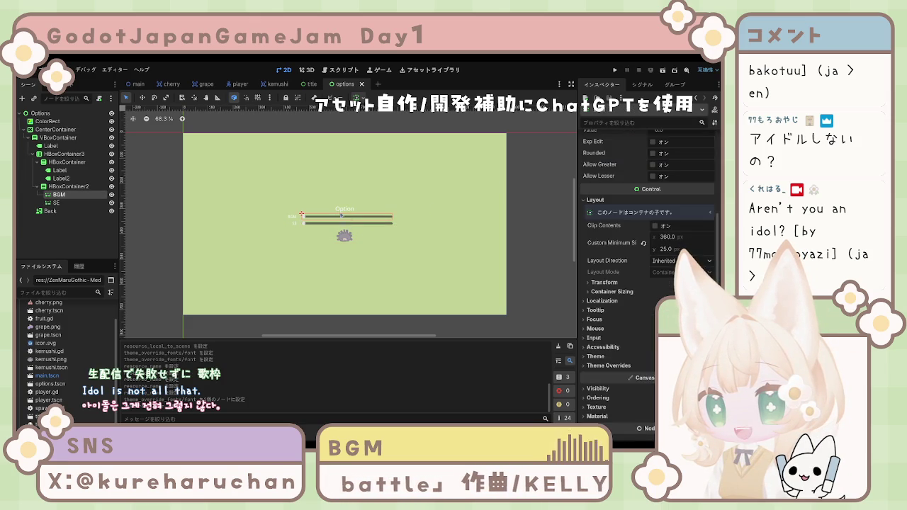
{"action": "left_click", "coordinate": [296, 217]}
{"action": "left_click", "coordinate": [328, 212]}
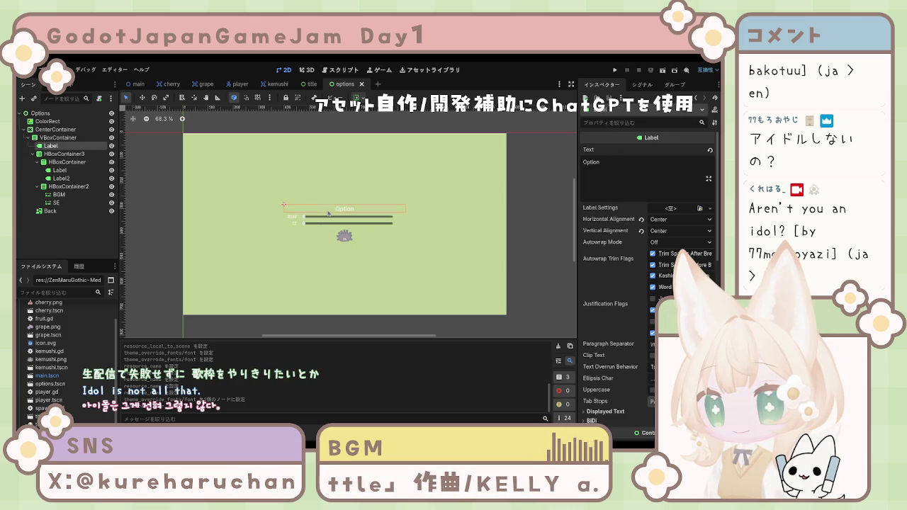
{"action": "left_click", "coordinate": [324, 220], "text": "shift"}
{"action": "left_click", "coordinate": [295, 219], "text": "shift"}
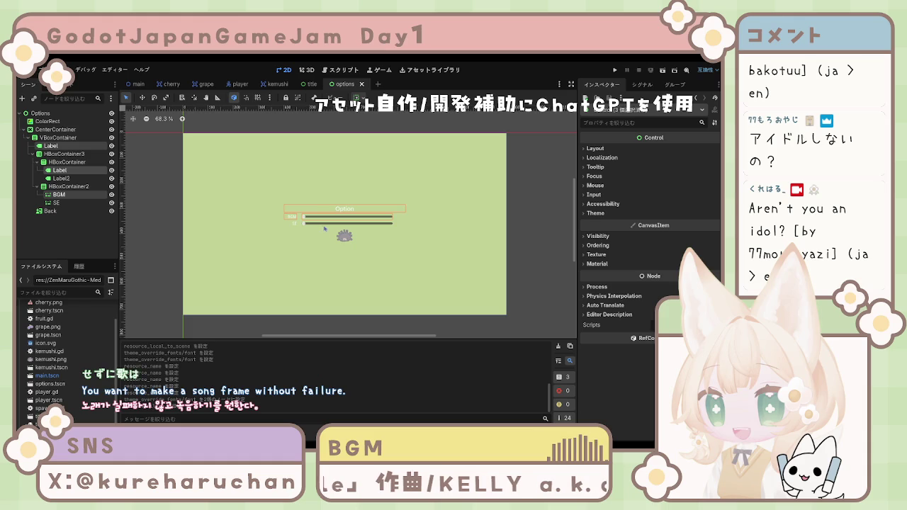
{"action": "left_click", "coordinate": [301, 226], "text": "shift"}
{"action": "left_click", "coordinate": [293, 223], "text": "shift"}
{"action": "left_click", "coordinate": [345, 235], "text": "shift"}
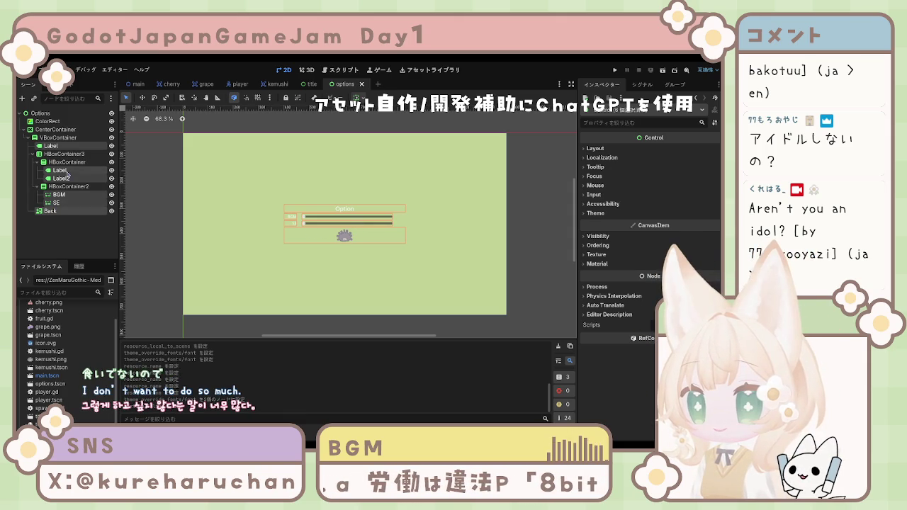
{"action": "left_click", "coordinate": [71, 187]}
{"action": "left_click", "coordinate": [73, 165]}
{"action": "left_click", "coordinate": [73, 156]}
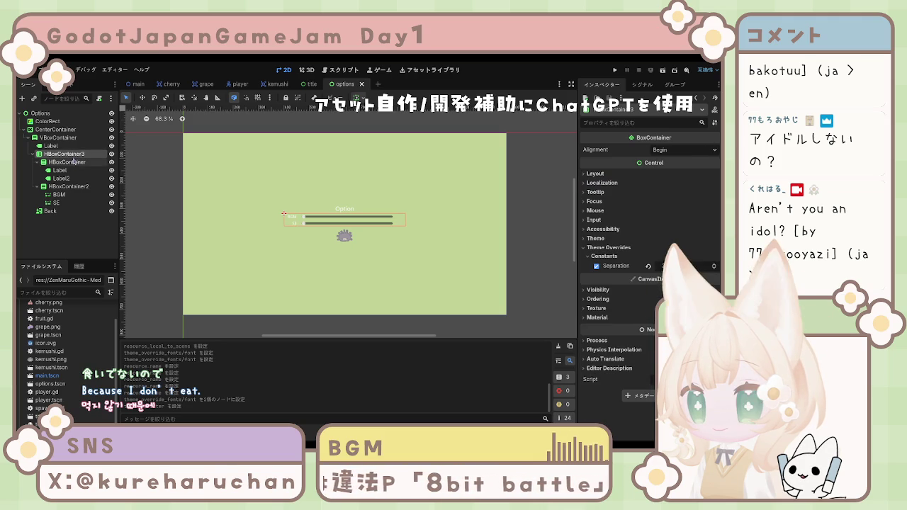
{"action": "left_click", "coordinate": [51, 145]}
{"action": "left_click", "coordinate": [58, 137]}
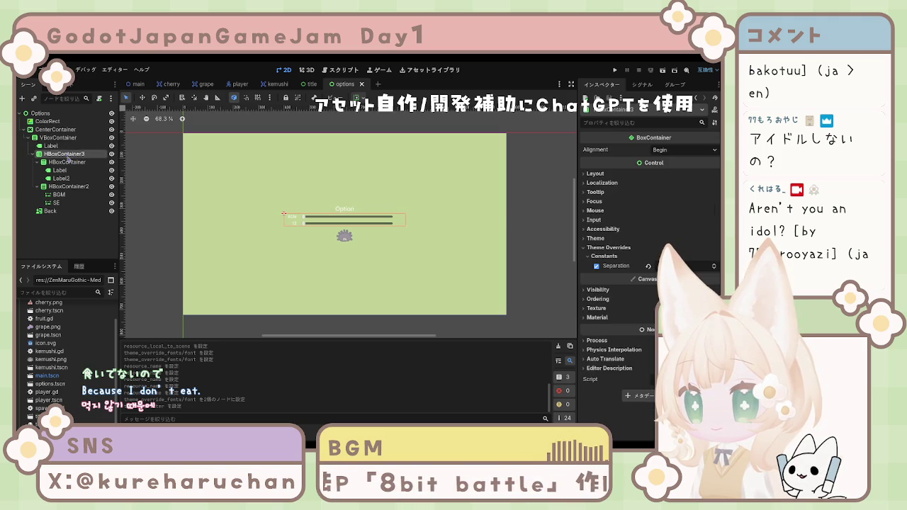
{"action": "left_click", "coordinate": [65, 205], "text": "shift"}
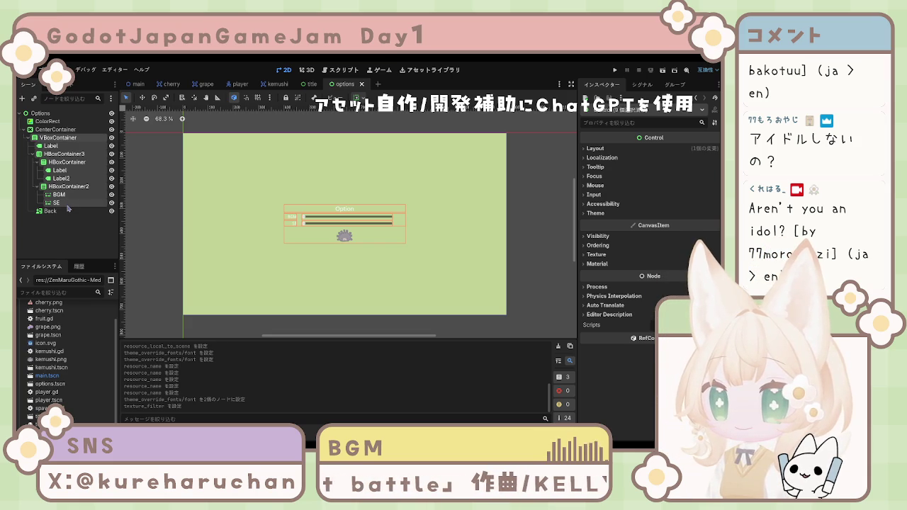
{"action": "left_click", "coordinate": [66, 211]}
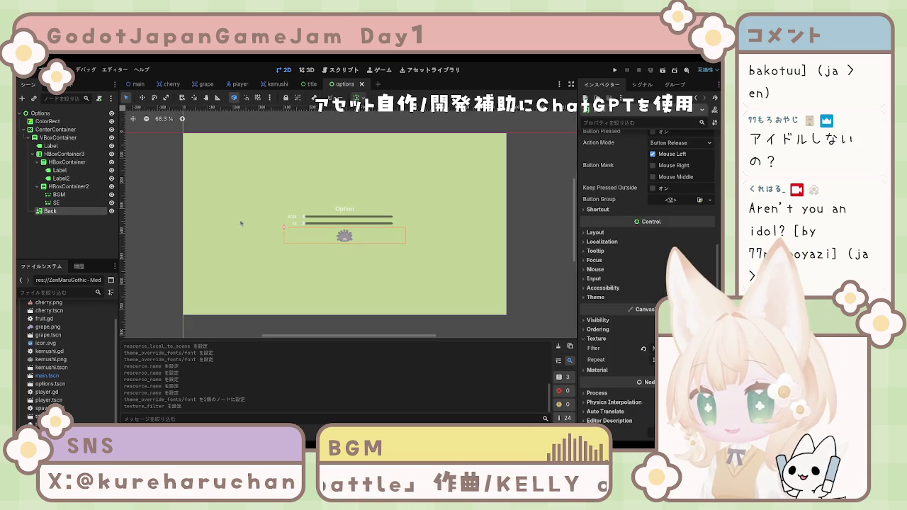
Set the Back button's Custom Minimum Size and check it against the CenterContainer's bounds.
{"action": "scroll", "coordinate": [681, 286], "scroll_direction": "up", "scroll_amount": 5}
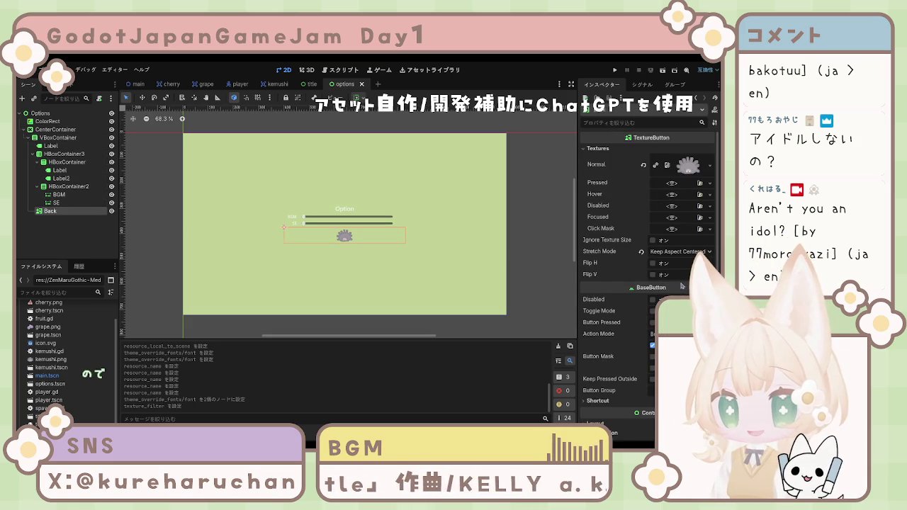
{"action": "scroll", "coordinate": [681, 285], "scroll_direction": "down", "scroll_amount": 5}
{"action": "left_click", "coordinate": [594, 272]}
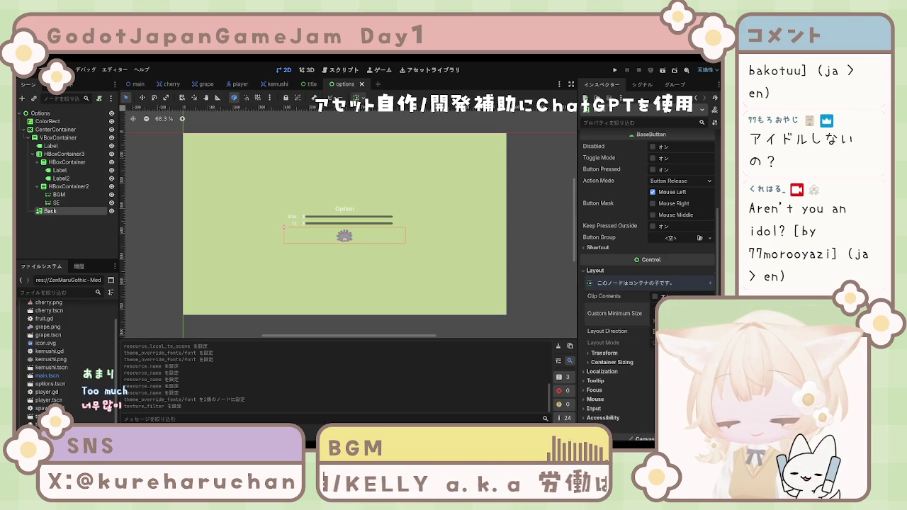
{"action": "key", "text": "Return"}
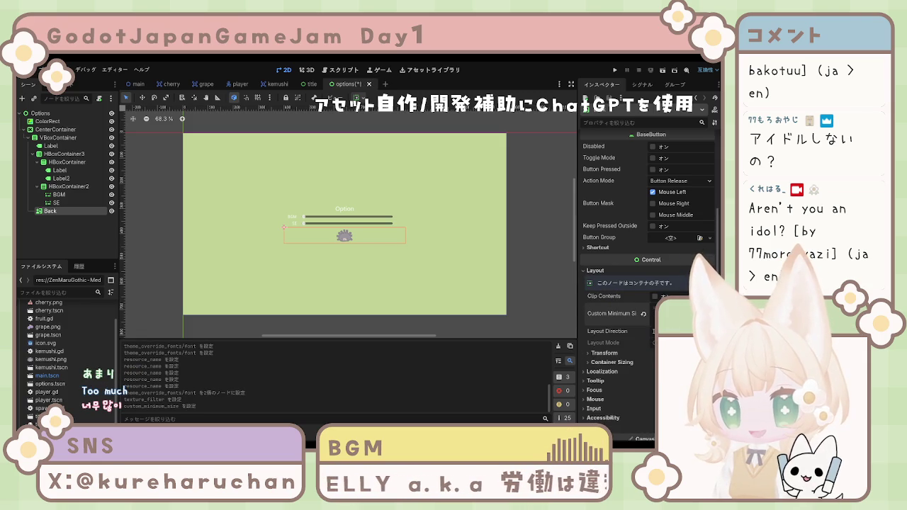
{"action": "key", "text": "Return"}
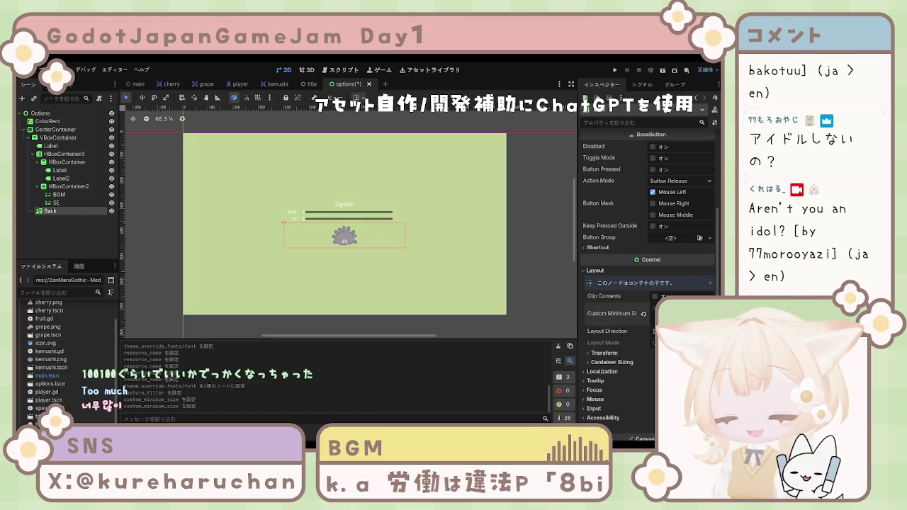
{"action": "key", "text": "Return"}
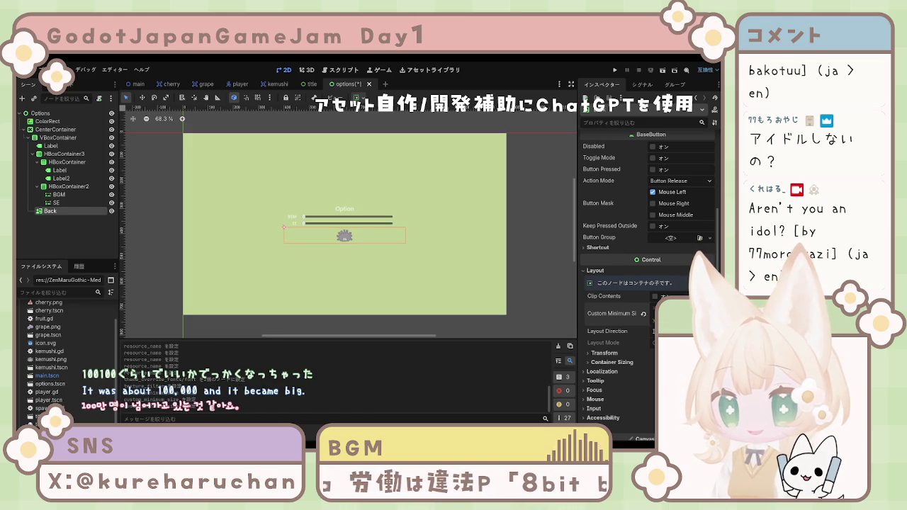
{"action": "key", "text": "Return"}
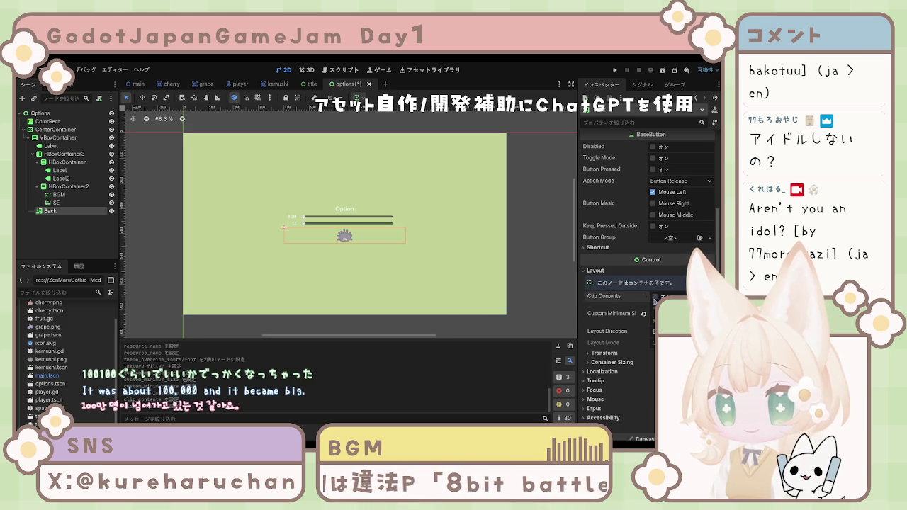
{"action": "left_click", "coordinate": [390, 287]}
{"action": "left_click", "coordinate": [49, 211]}
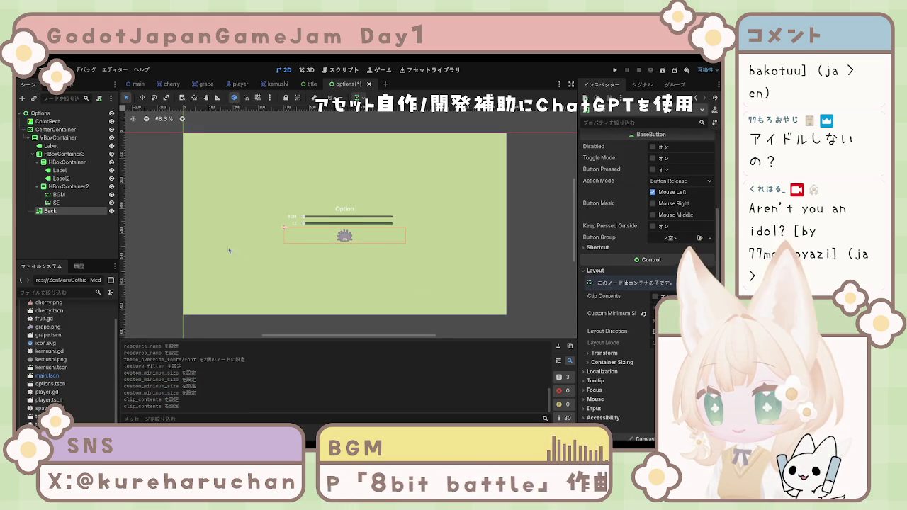
Try Keep Aspect Covered stretch mode, revert to Keep Aspect Centered, and toggle Ignore Texture Size.
{"action": "left_click", "coordinate": [310, 250]}
{"action": "left_click", "coordinate": [346, 237]}
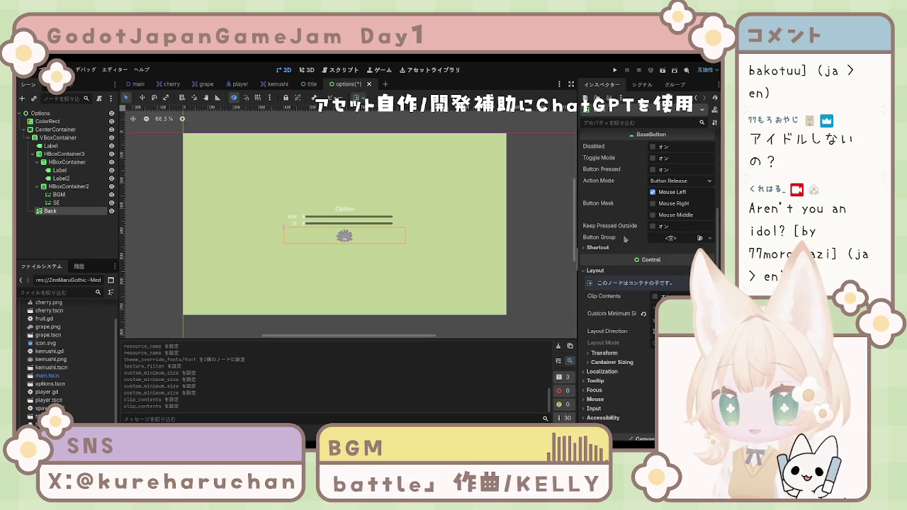
{"action": "scroll", "coordinate": [624, 239], "scroll_direction": "up", "scroll_amount": 2}
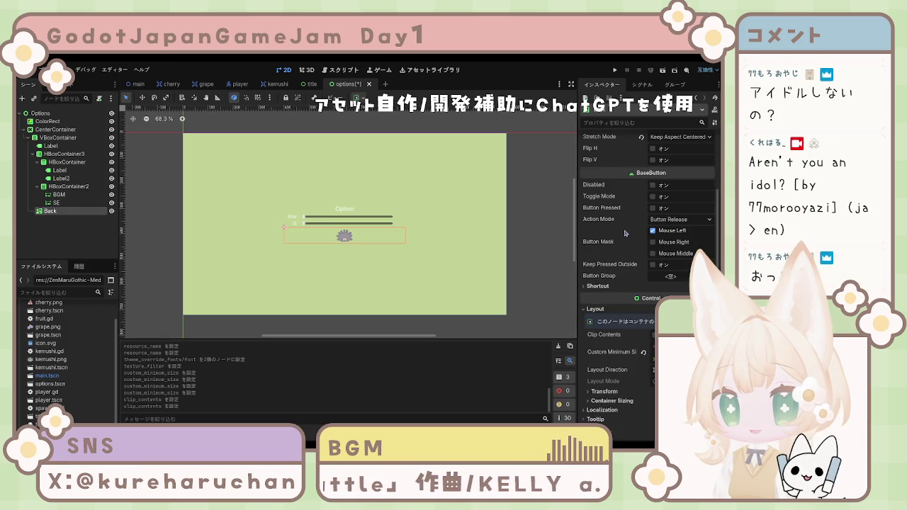
{"action": "scroll", "coordinate": [625, 240], "scroll_direction": "up", "scroll_amount": 6}
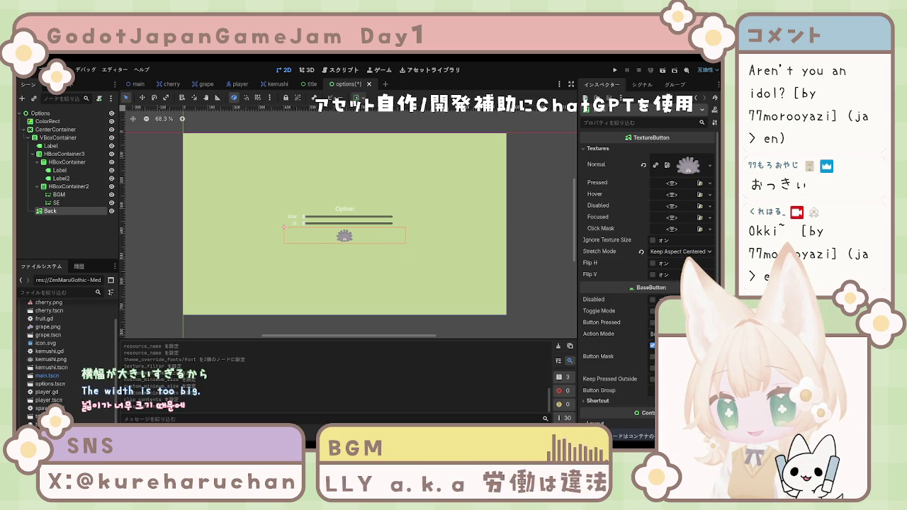
{"action": "left_click", "coordinate": [680, 251]}
{"action": "left_click", "coordinate": [681, 330]}
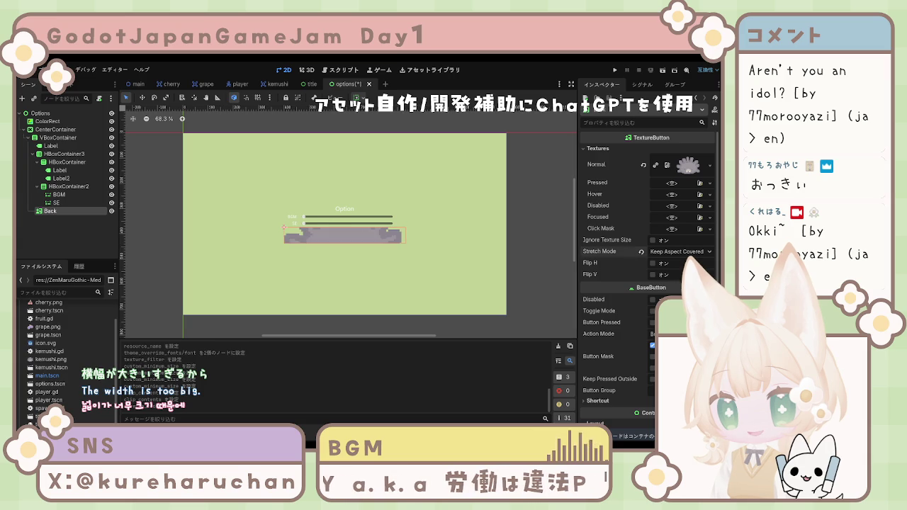
{"action": "left_click", "coordinate": [635, 285]}
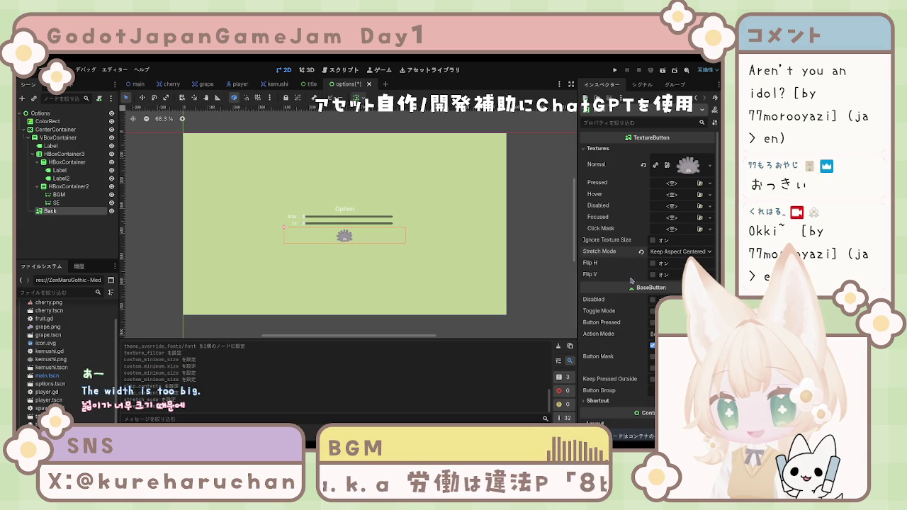
{"action": "left_click", "coordinate": [654, 242]}
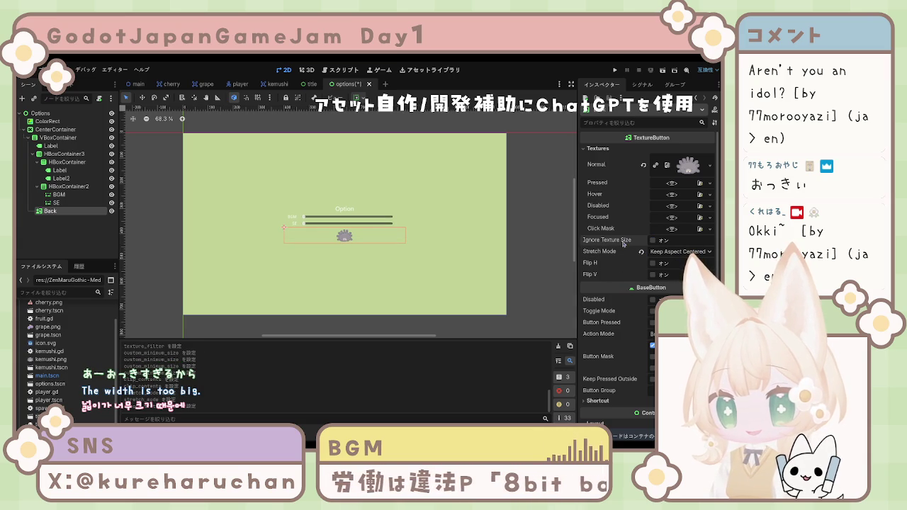
{"action": "scroll", "coordinate": [612, 231], "scroll_direction": "down", "scroll_amount": 4}
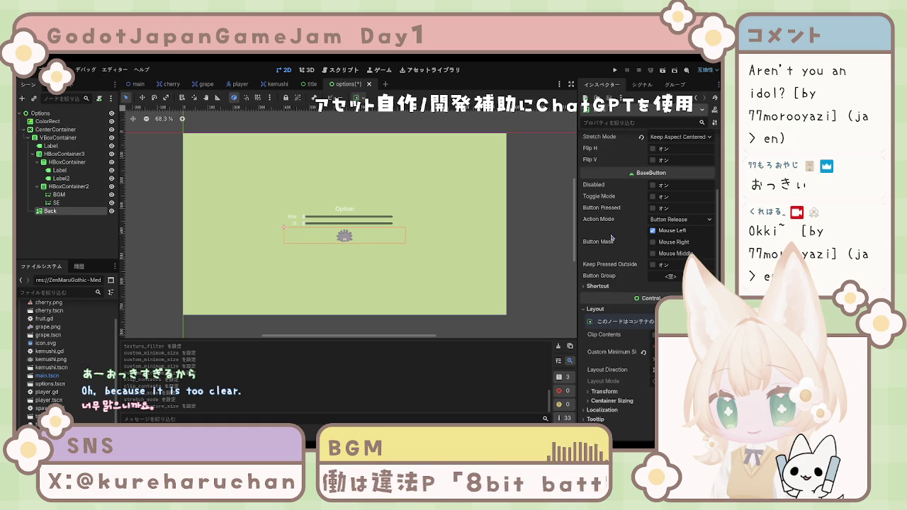